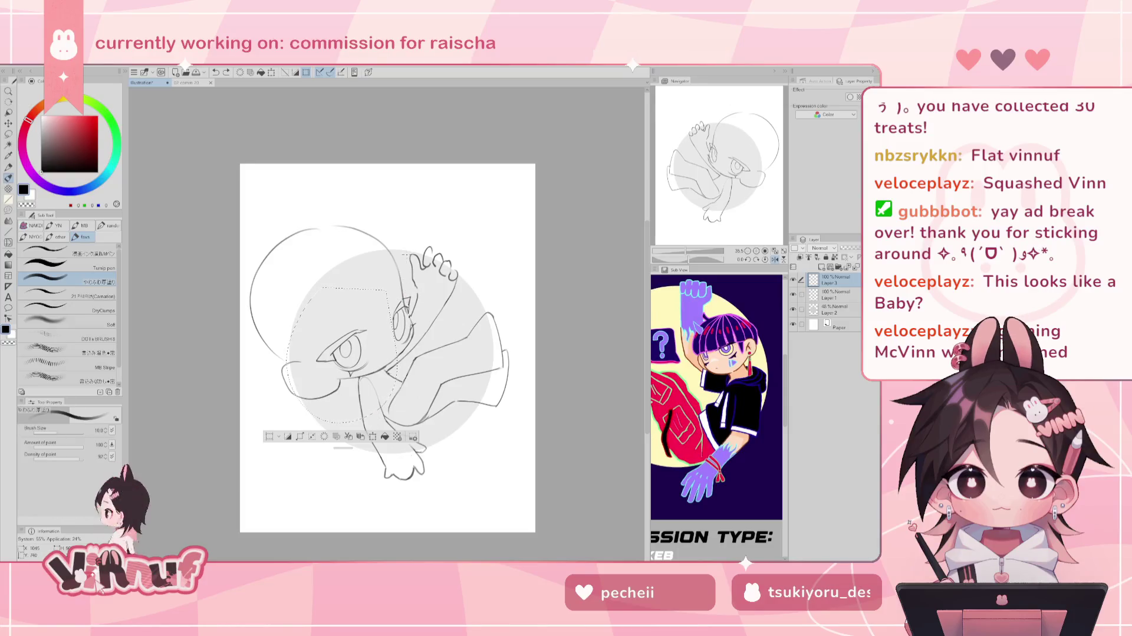
# Liquify-push the body and leg lines while the face and neck are lasso-protected.
pyautogui.press('j')
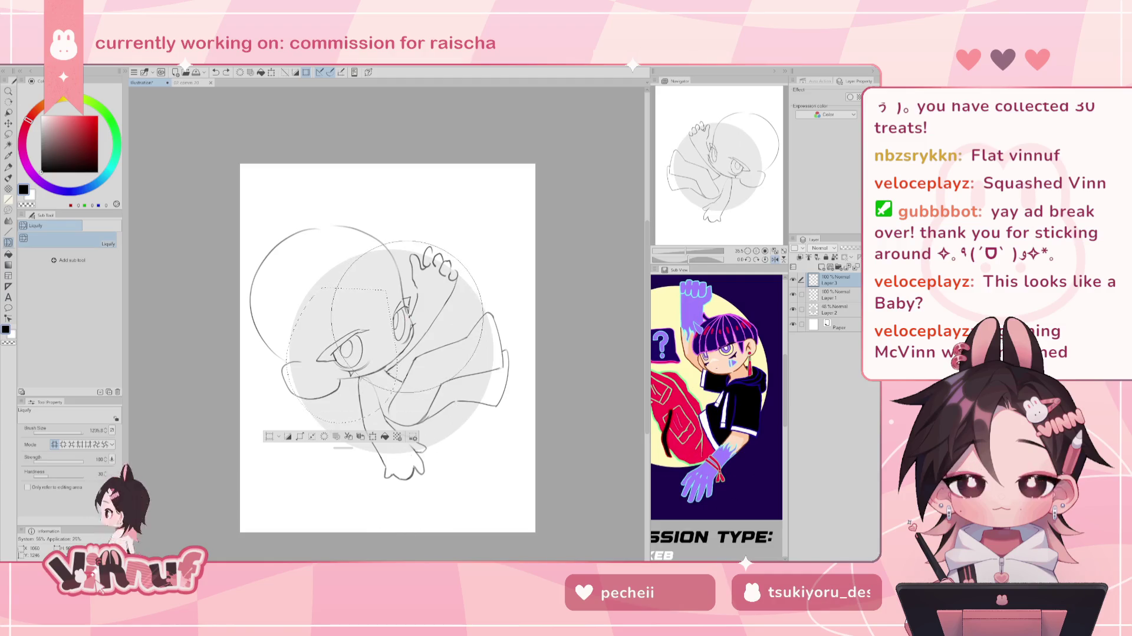
pyautogui.hotkey('ctrl', 'd')
pyautogui.press('h')
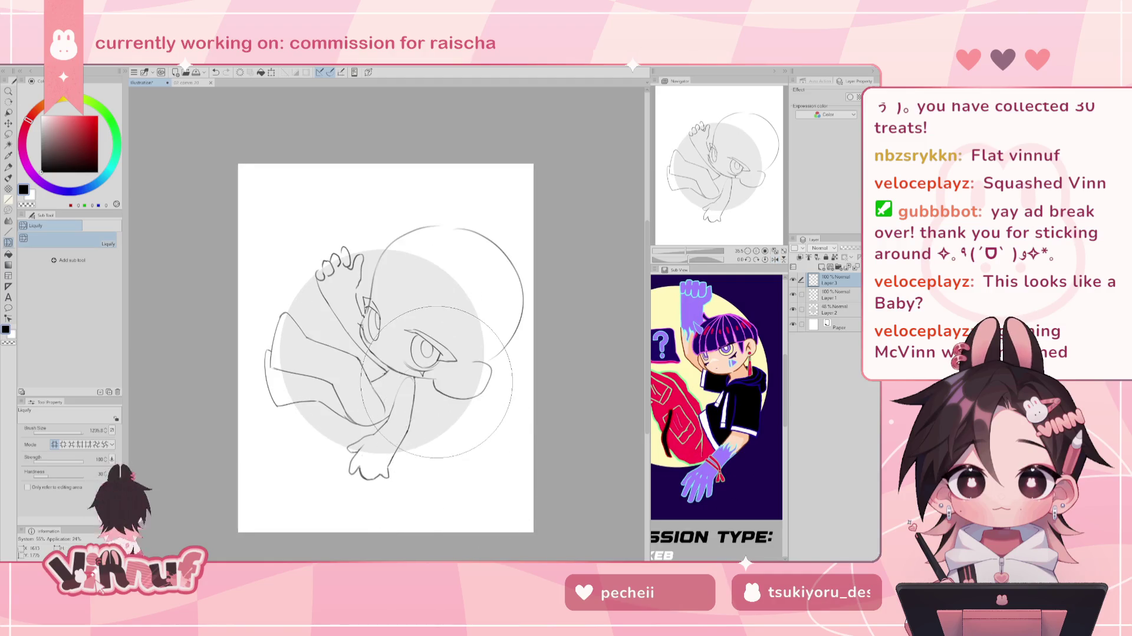
pyautogui.press('m')
pyautogui.moveTo(368, 268); pyautogui.dragTo(380, 273)
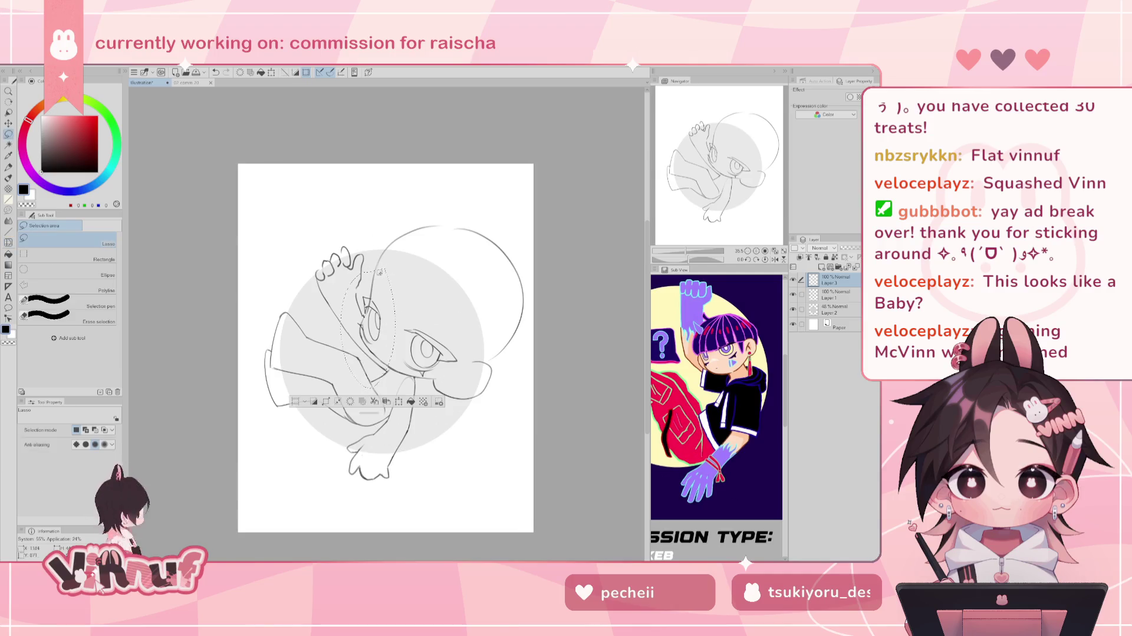
pyautogui.press('j')
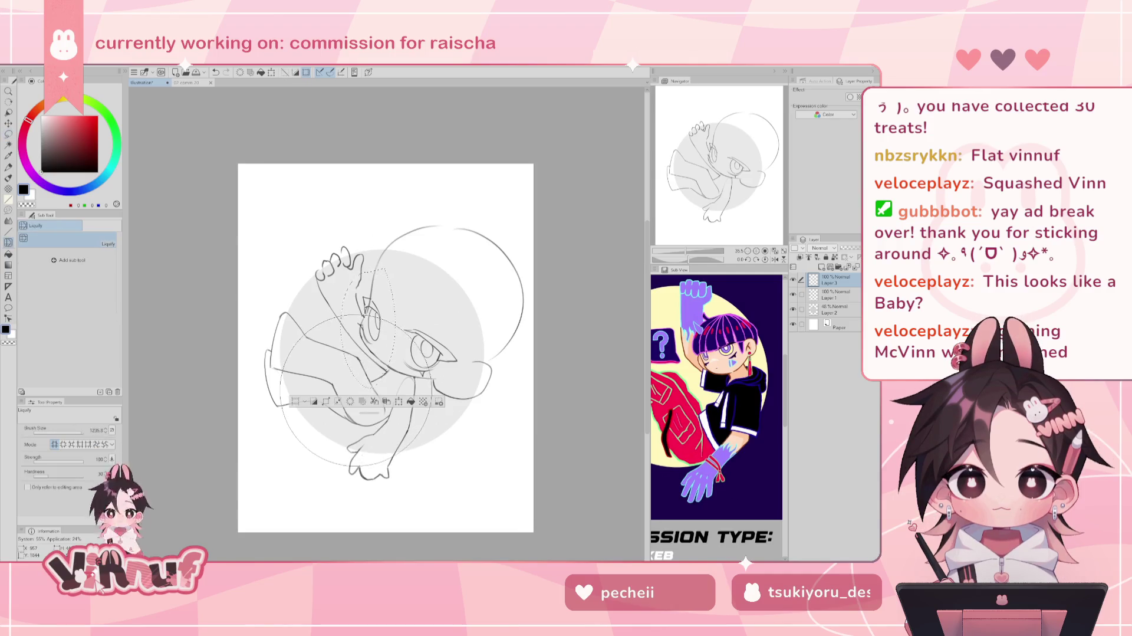
pyautogui.moveTo(360, 390); pyautogui.dragTo(394, 521)
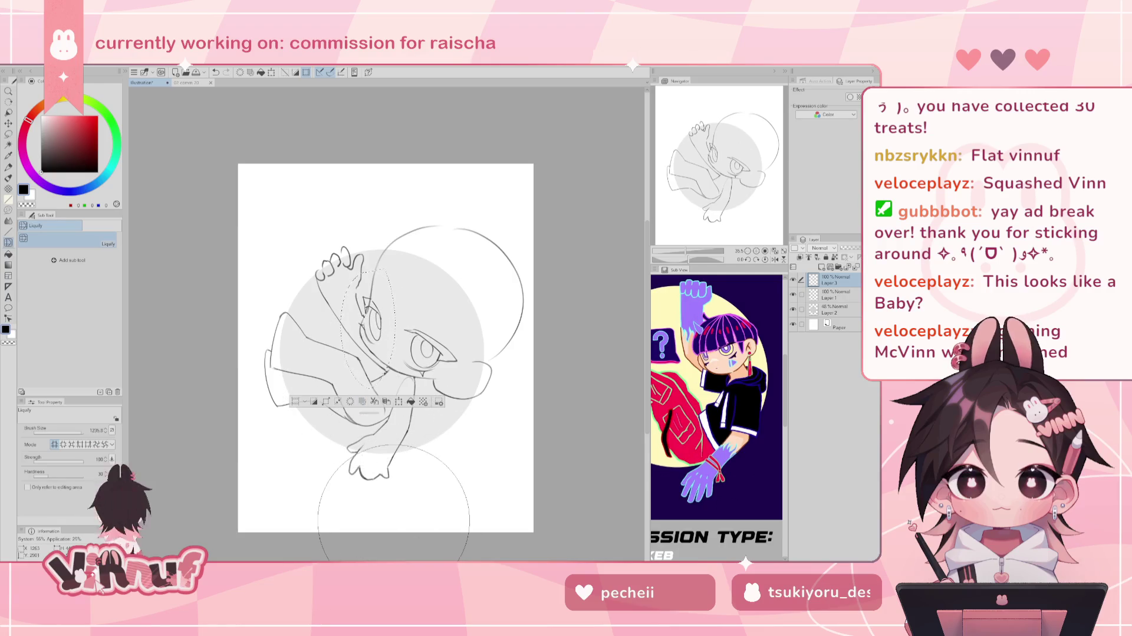
pyautogui.hotkey('ctrl', 'd')
# Mirror the canvas to check the reshaped body and shrink the liquify brush.
pyautogui.press('h')
pyautogui.press('h')
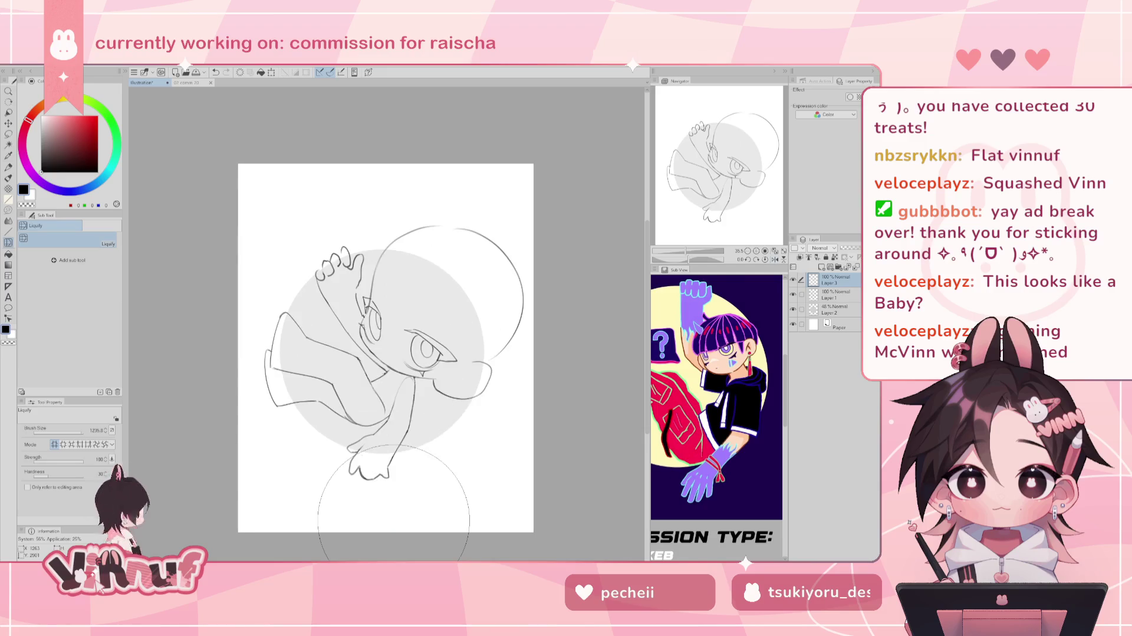
pyautogui.press('h')
pyautogui.press('[')
pyautogui.press('[')
pyautogui.press('[')
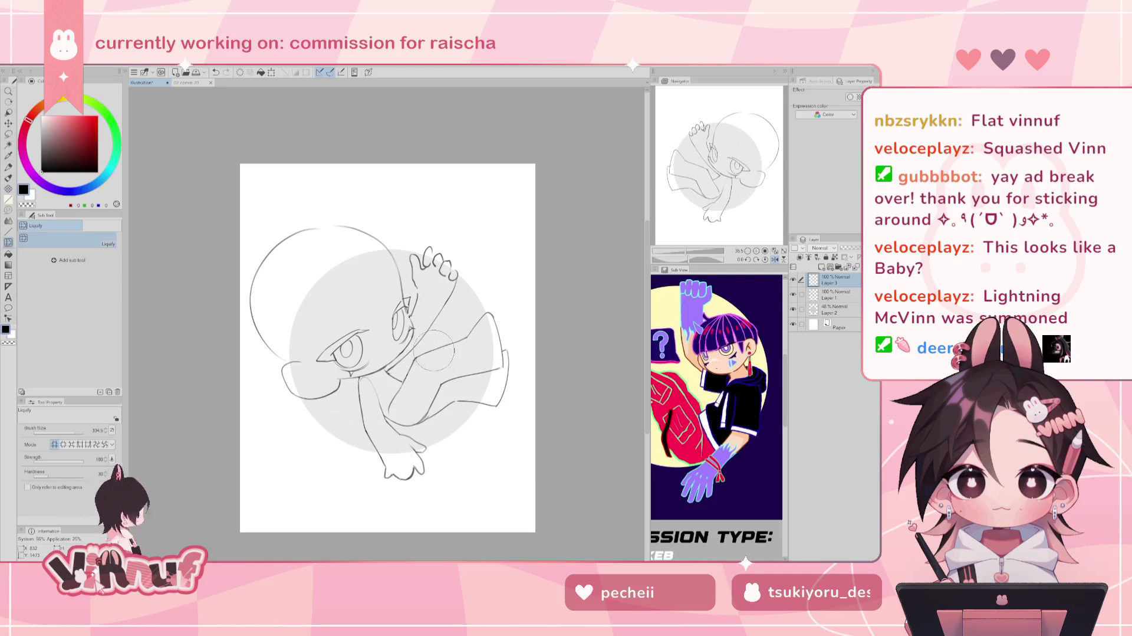
pyautogui.press('h')
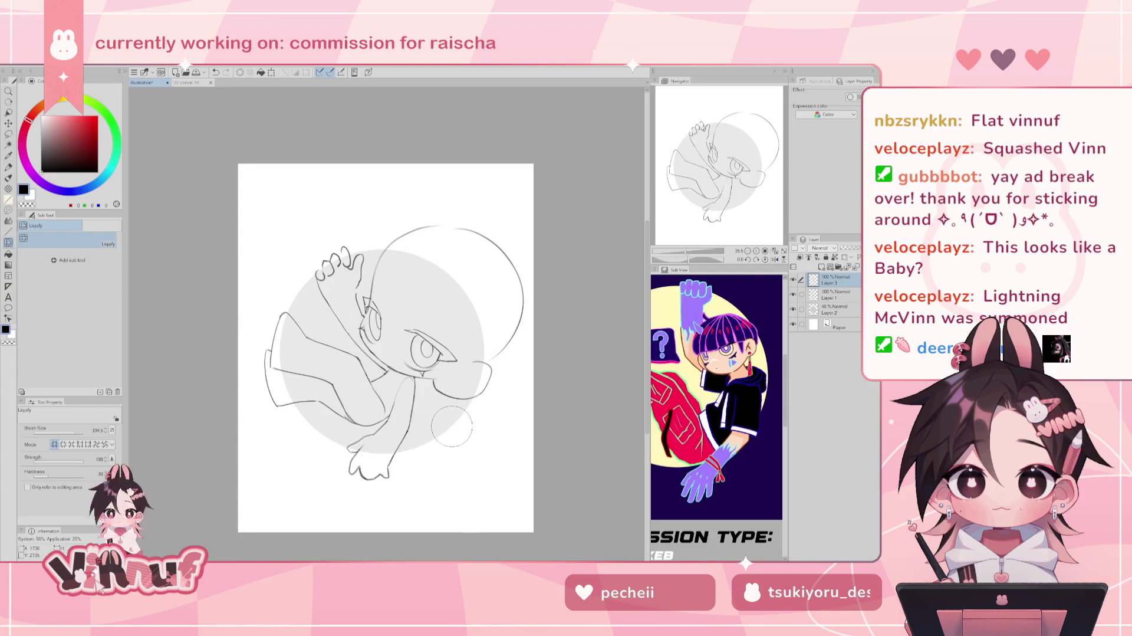
pyautogui.press('b')
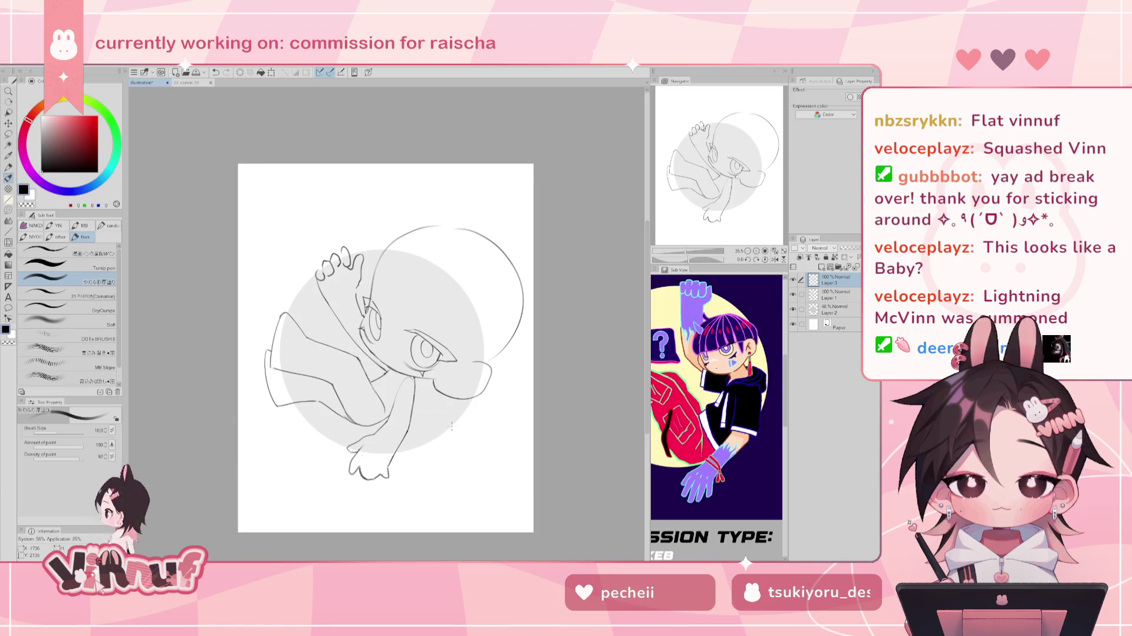
pyautogui.press('e')
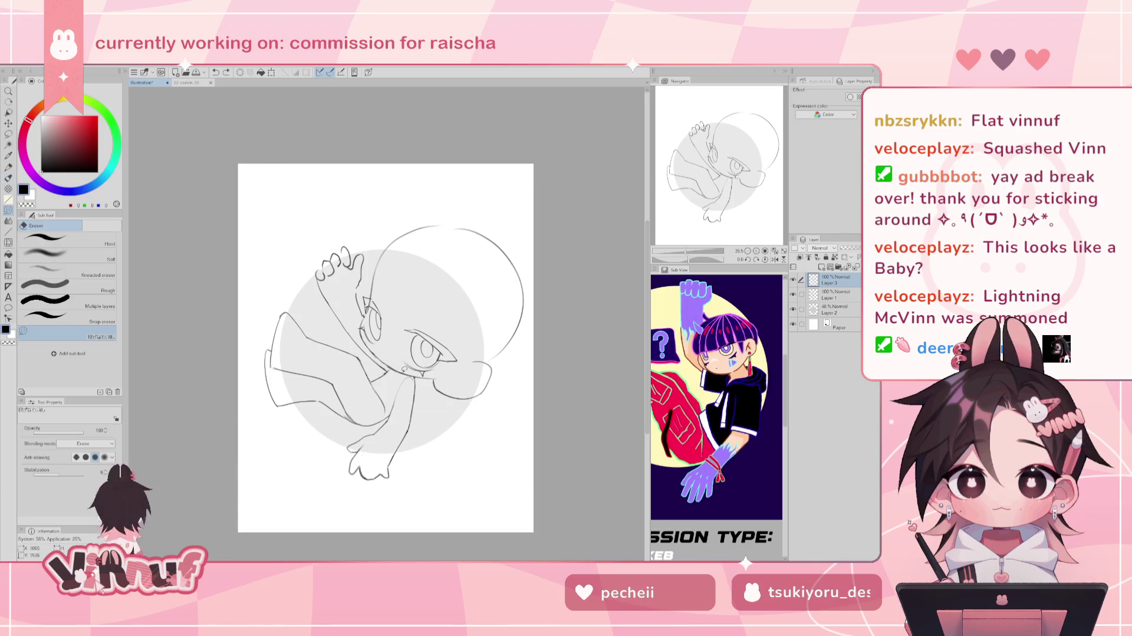
pyautogui.click(825, 294)
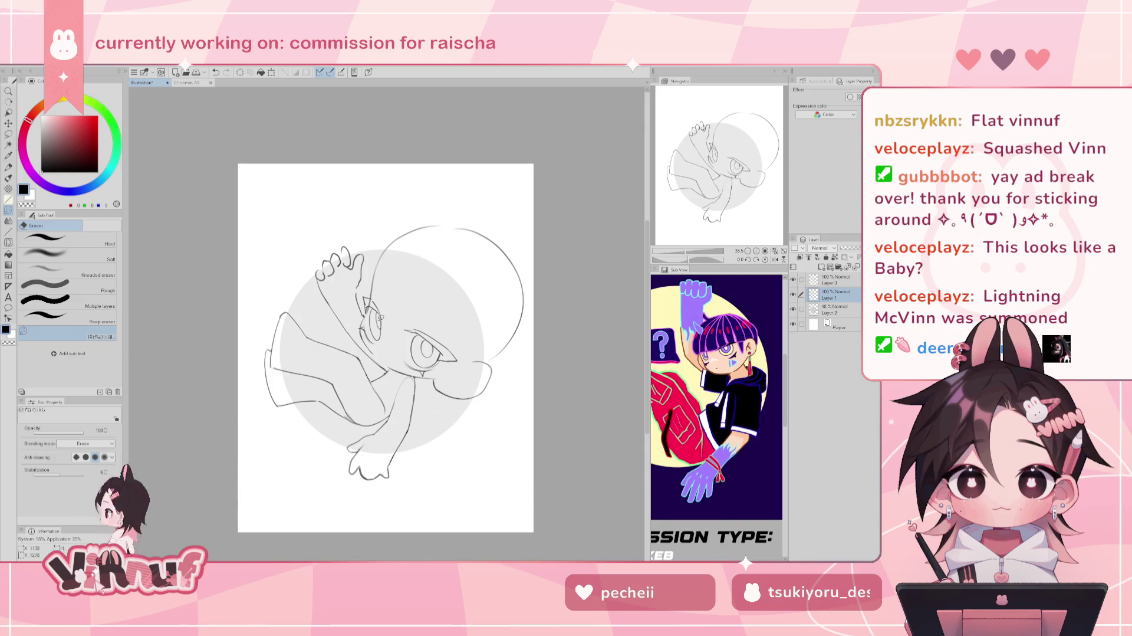
pyautogui.press('b')
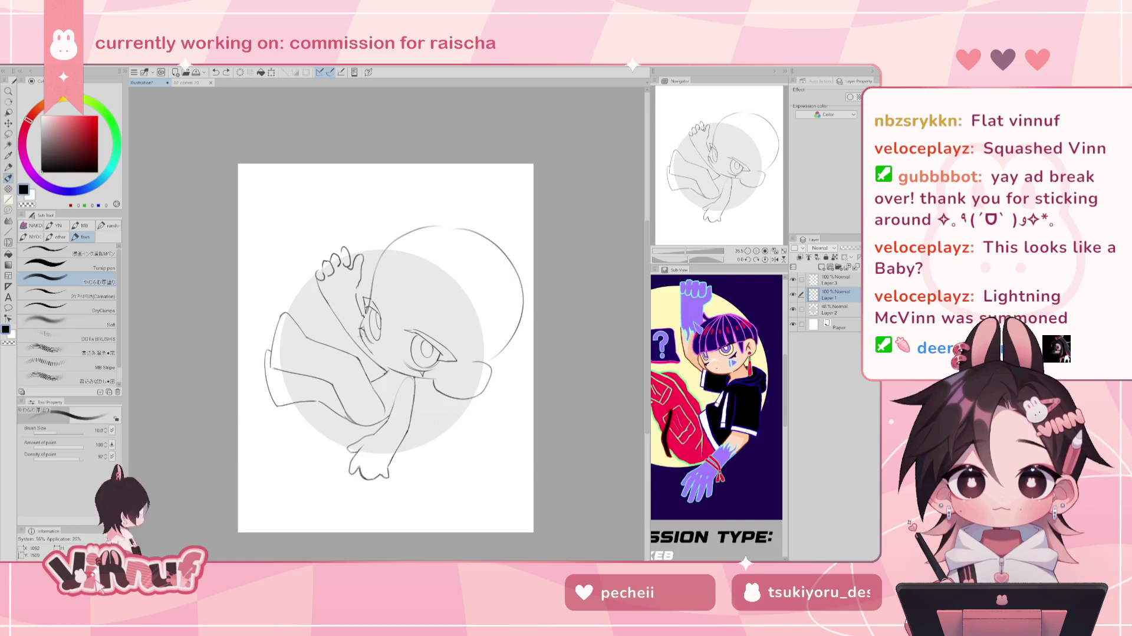
pyautogui.moveTo(376, 356)
pyautogui.mouseDown()
pyautogui.moveTo(386, 367)
pyautogui.moveTo(382, 357)
pyautogui.mouseUp()
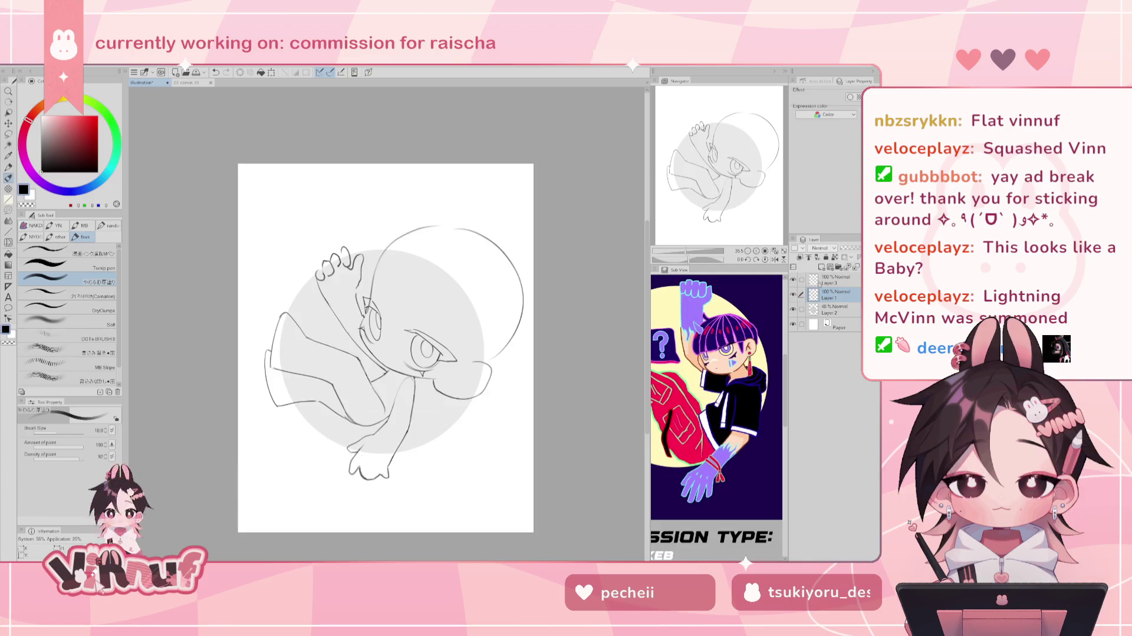
pyautogui.click(826, 280)
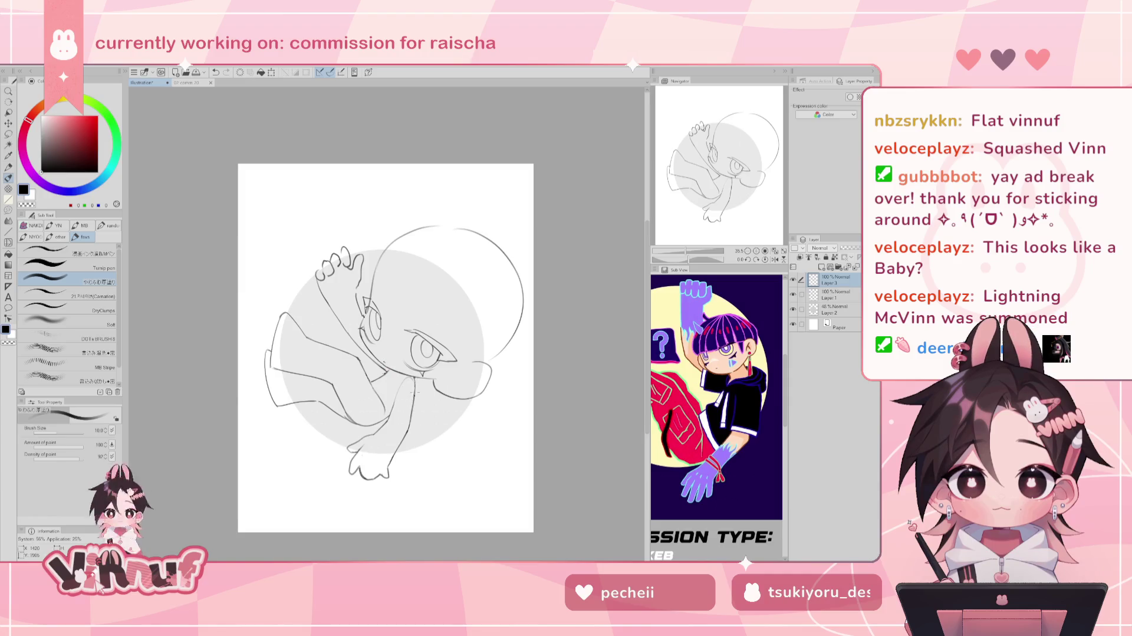
pyautogui.press('h')
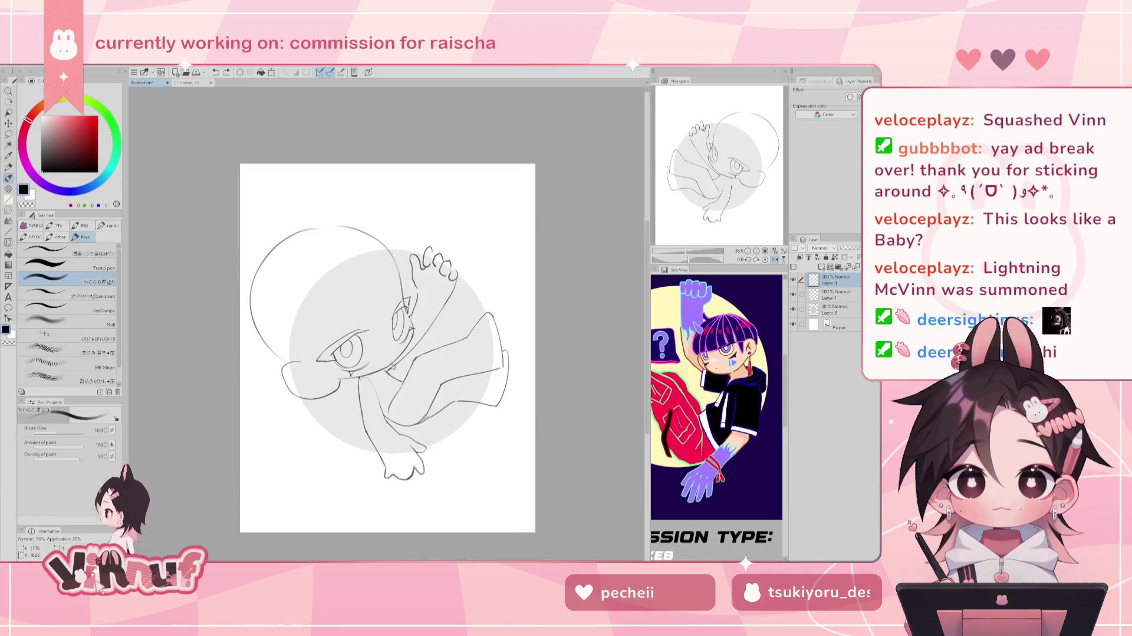
pyautogui.press('h')
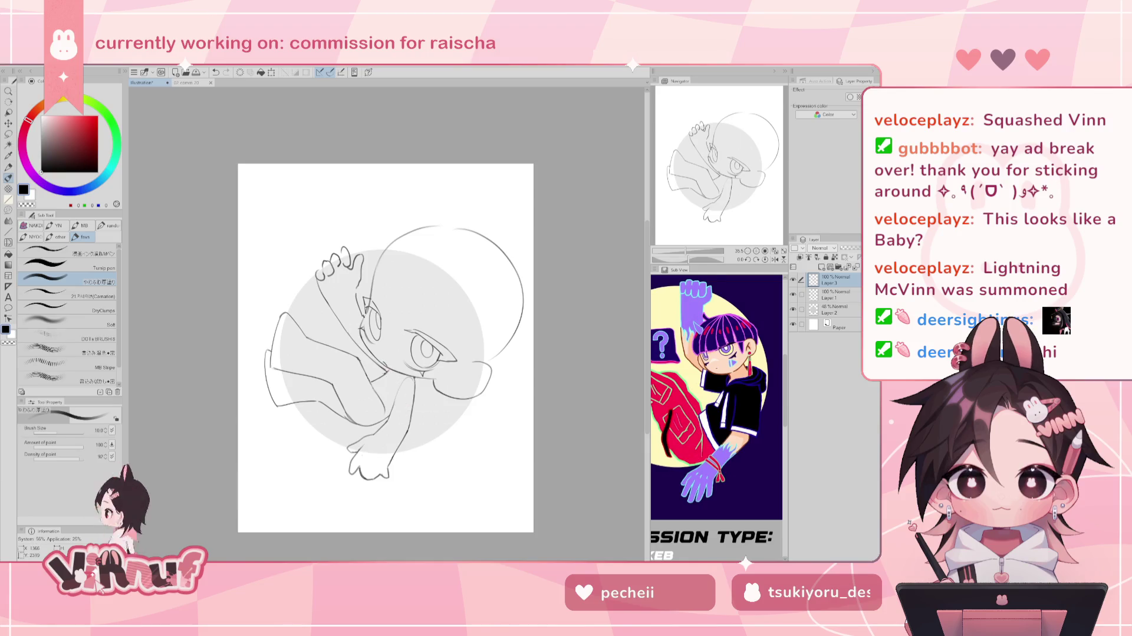
pyautogui.hotkey('ctrl', 'z')
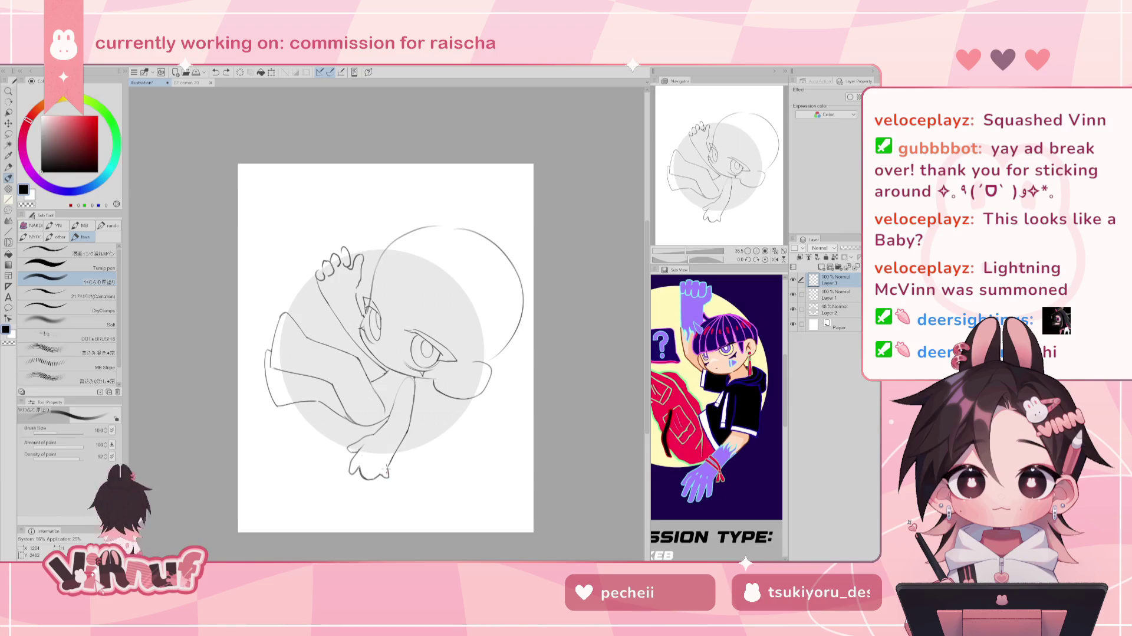
pyautogui.hotkey('ctrl', 'z')
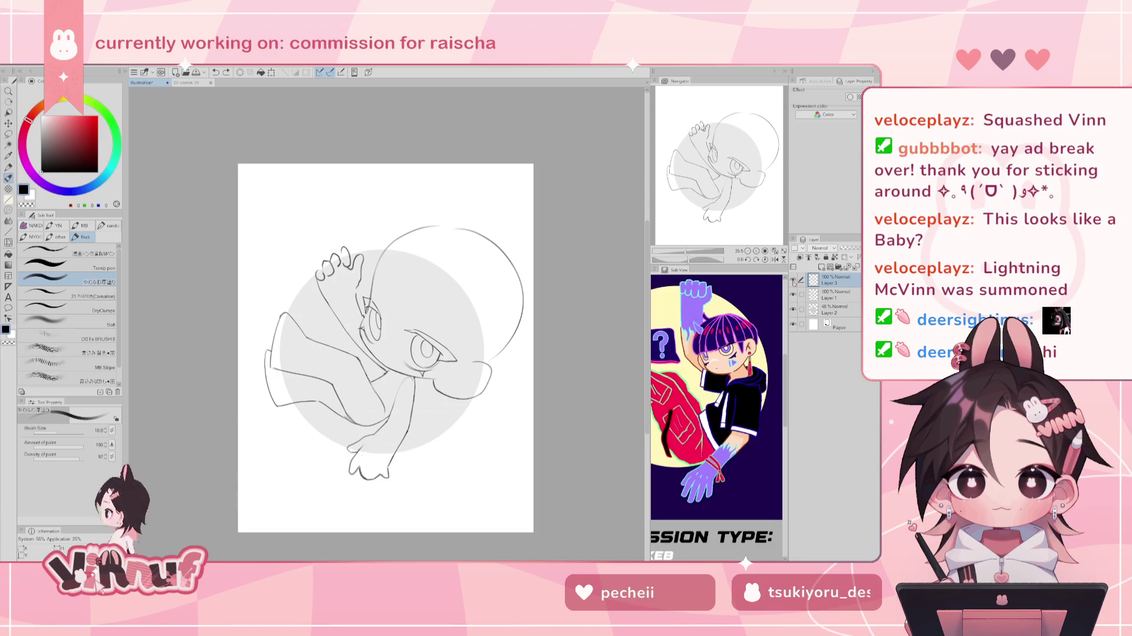
# Add Layer 4, rotate the canvas about 45°, and test head strokes, undoing each one.
pyautogui.click(821, 267)
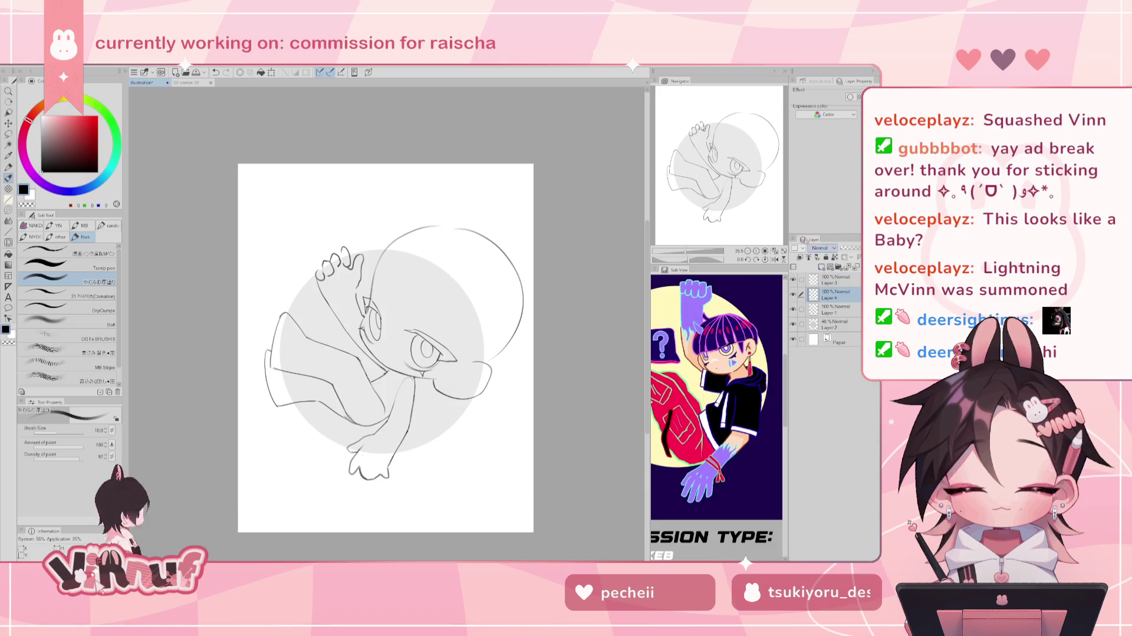
pyautogui.moveTo(687, 259); pyautogui.dragTo(687, 259)
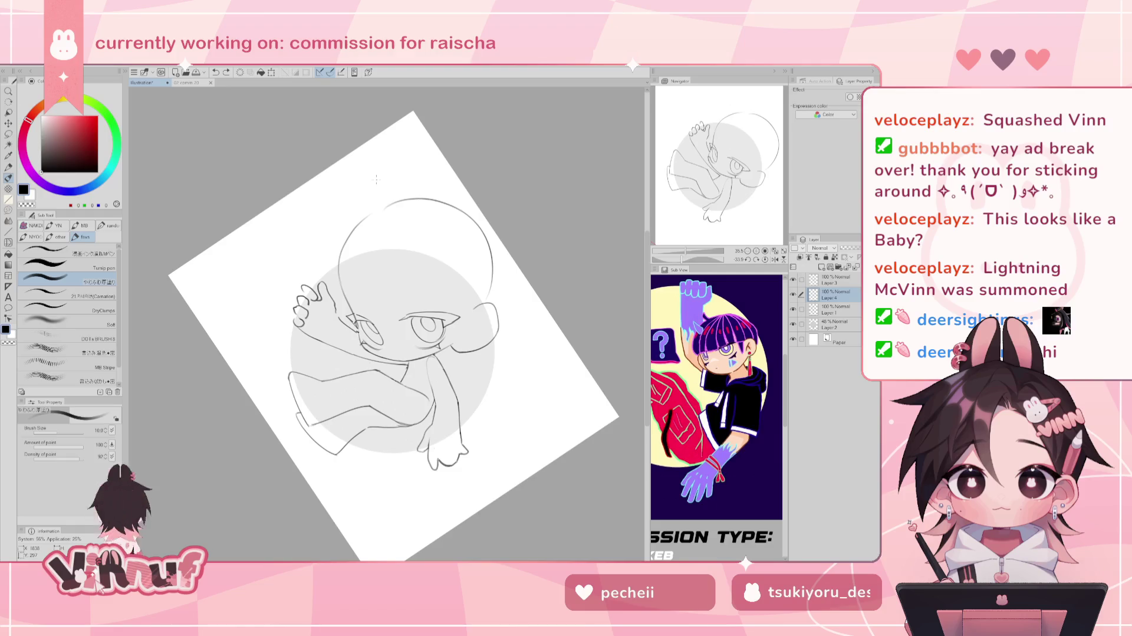
pyautogui.moveTo(375, 207); pyautogui.dragTo(318, 294)
pyautogui.hotkey('ctrl', 'z')
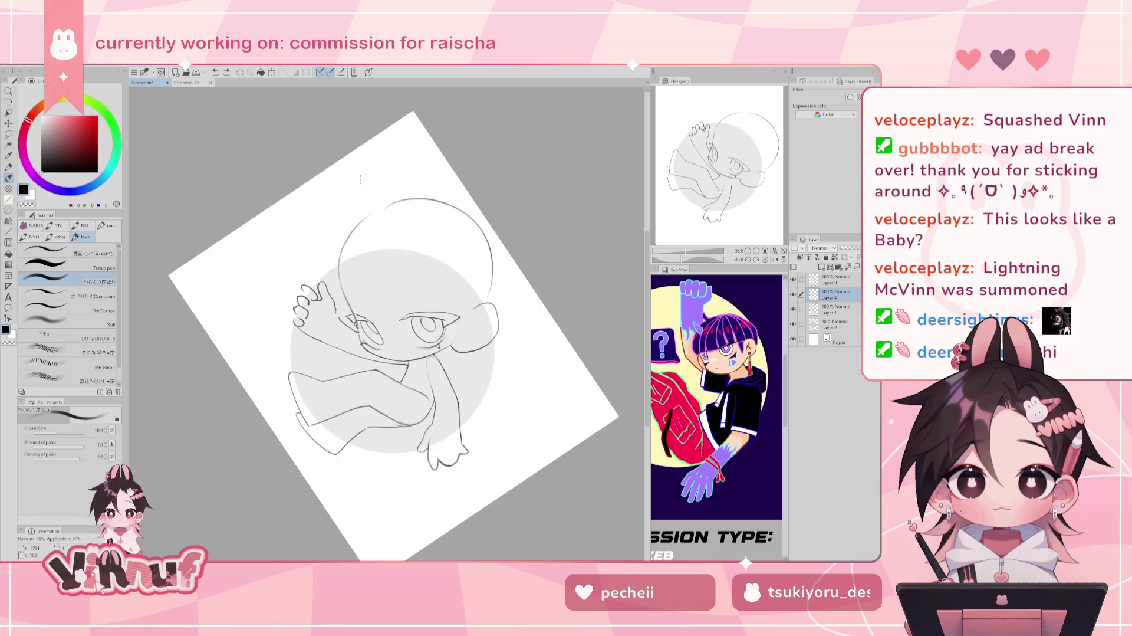
pyautogui.hotkey('ctrl', 'z')
pyautogui.moveTo(346, 241); pyautogui.dragTo(313, 233)
pyautogui.hotkey('ctrl', 'z')
pyautogui.moveTo(337, 271)
pyautogui.mouseDown()
pyautogui.moveTo(352, 239)
pyautogui.moveTo(318, 234)
pyautogui.moveTo(348, 247)
pyautogui.mouseUp()
pyautogui.hotkey('ctrl', 'z')
pyautogui.hotkey('ctrl', 'z')
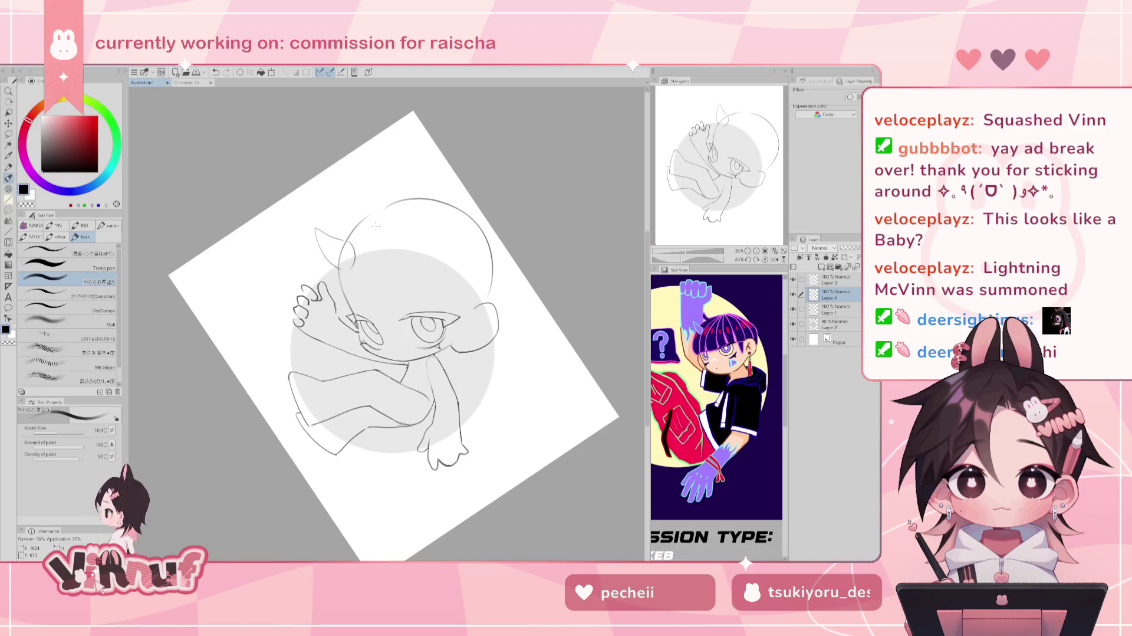
pyautogui.click(757, 259)
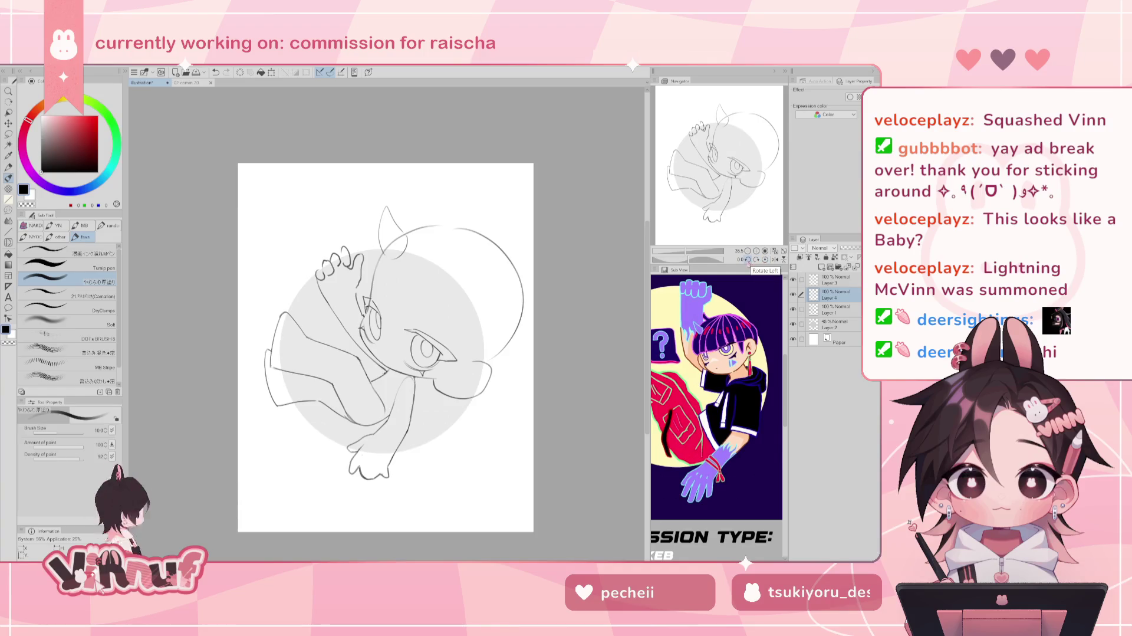
# Sketch the arc along the head's left side, then reset the canvas rotation upright.
pyautogui.click(683, 260)
pyautogui.click(681, 260)
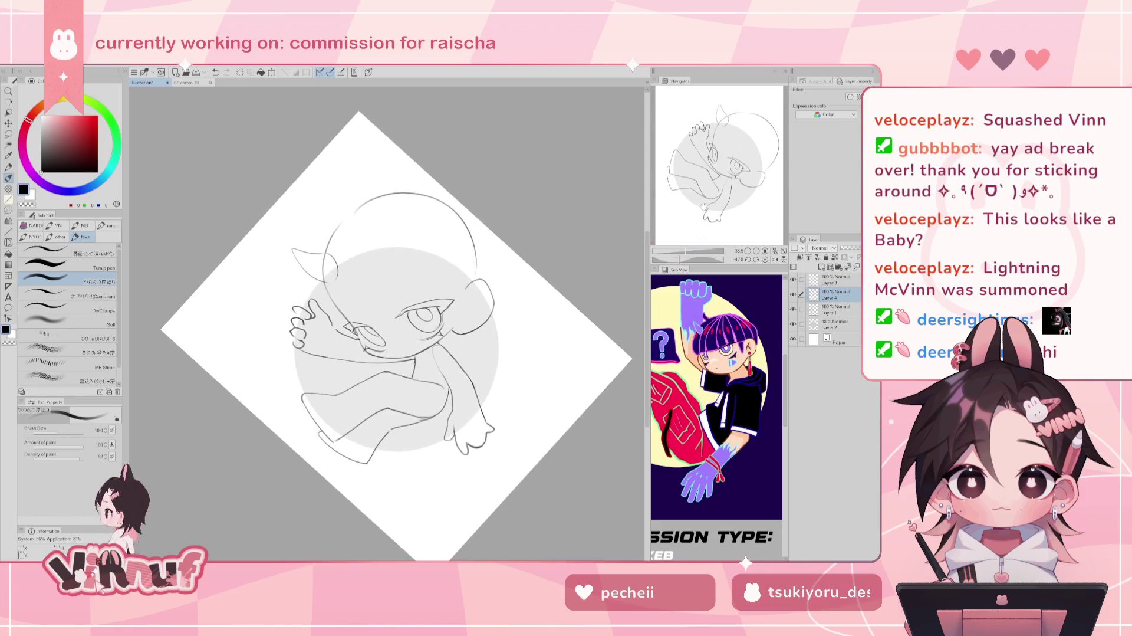
pyautogui.moveTo(356, 233); pyautogui.dragTo(359, 329)
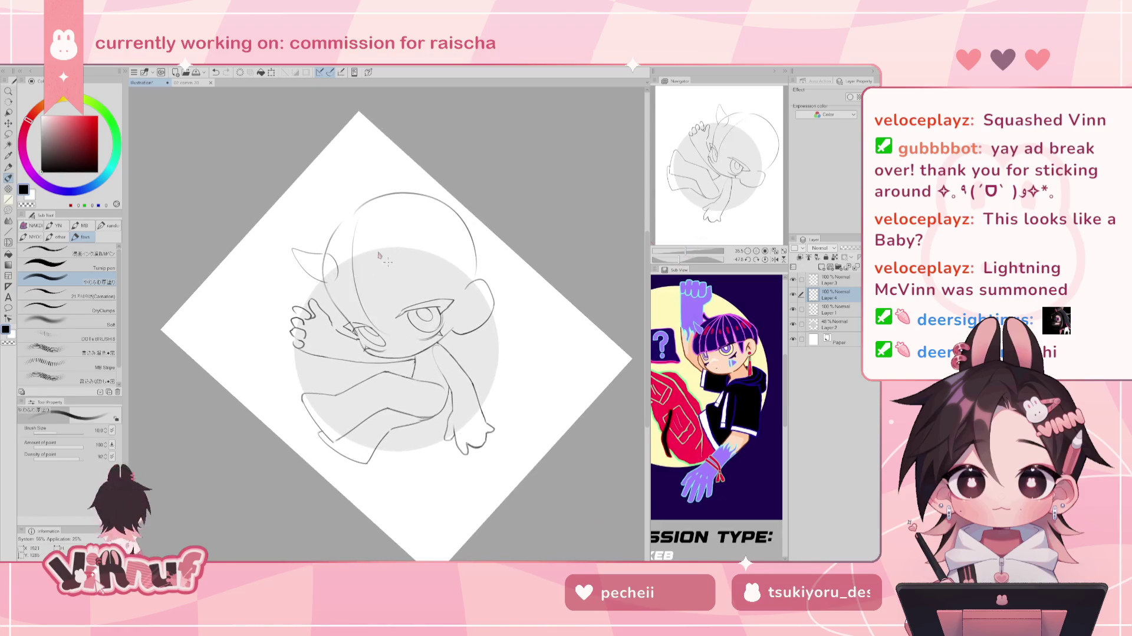
pyautogui.hotkey('ctrl', 'z')
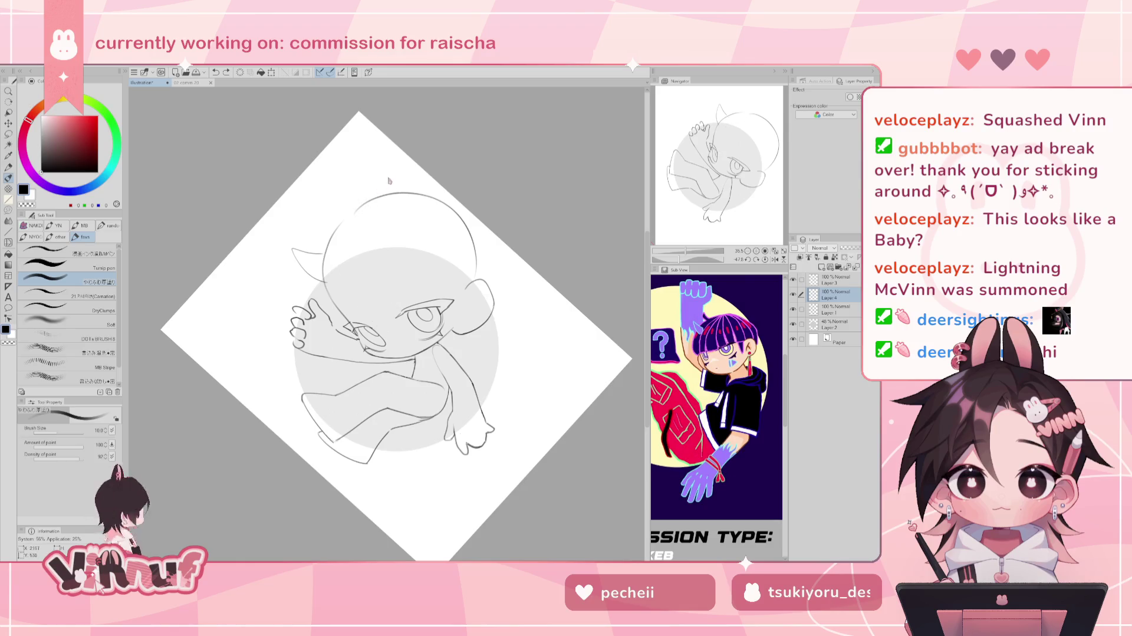
pyautogui.press('e')
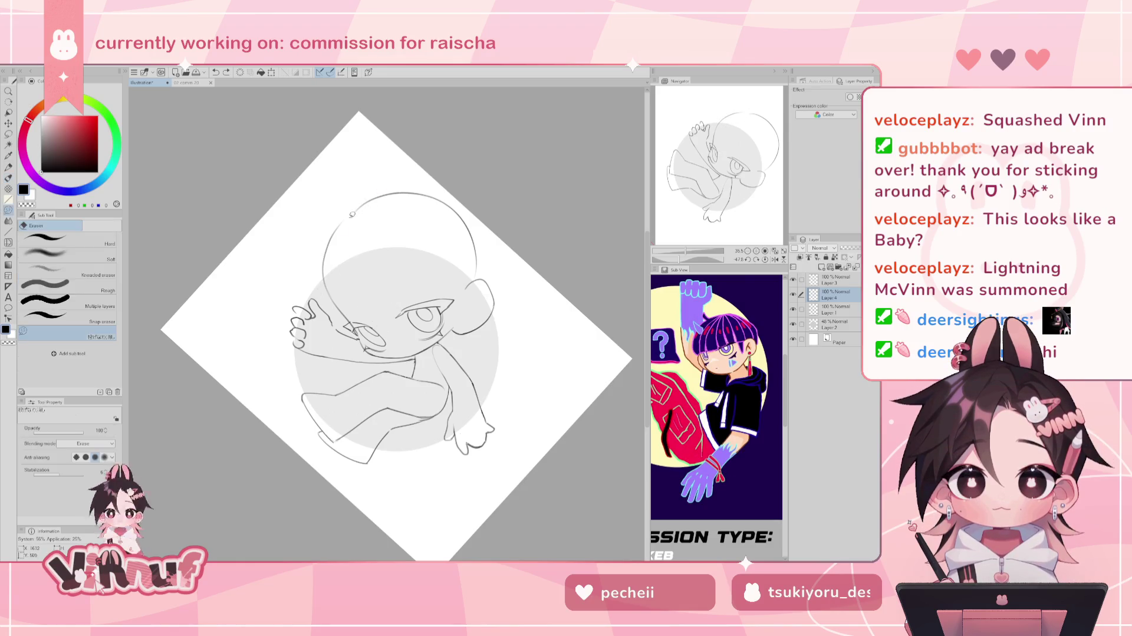
pyautogui.press('b')
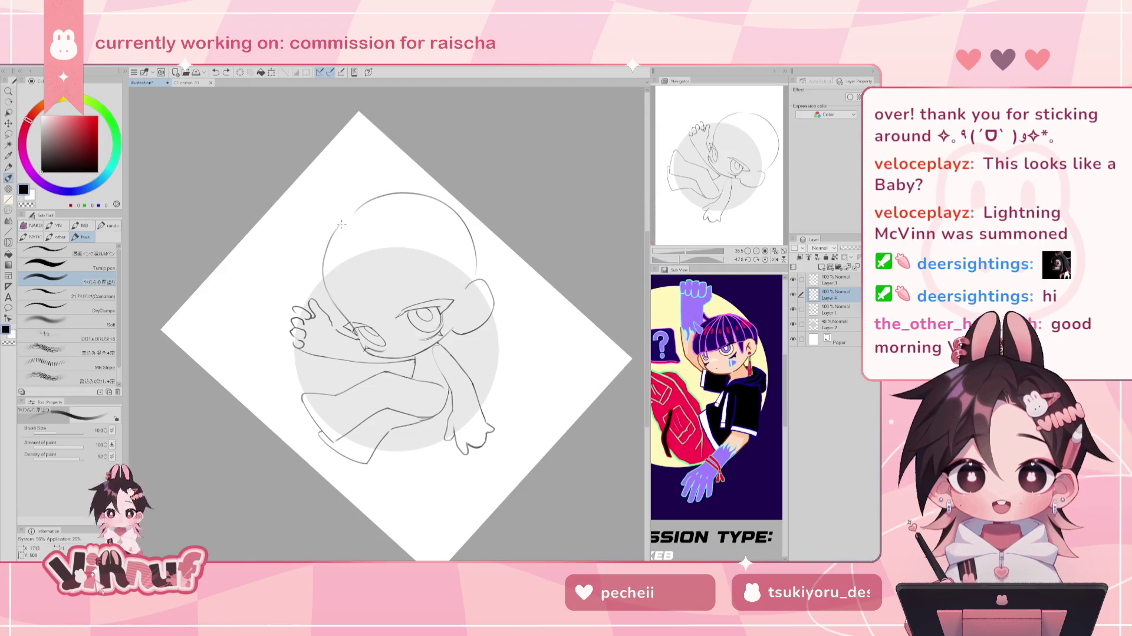
pyautogui.moveTo(353, 206); pyautogui.dragTo(307, 295)
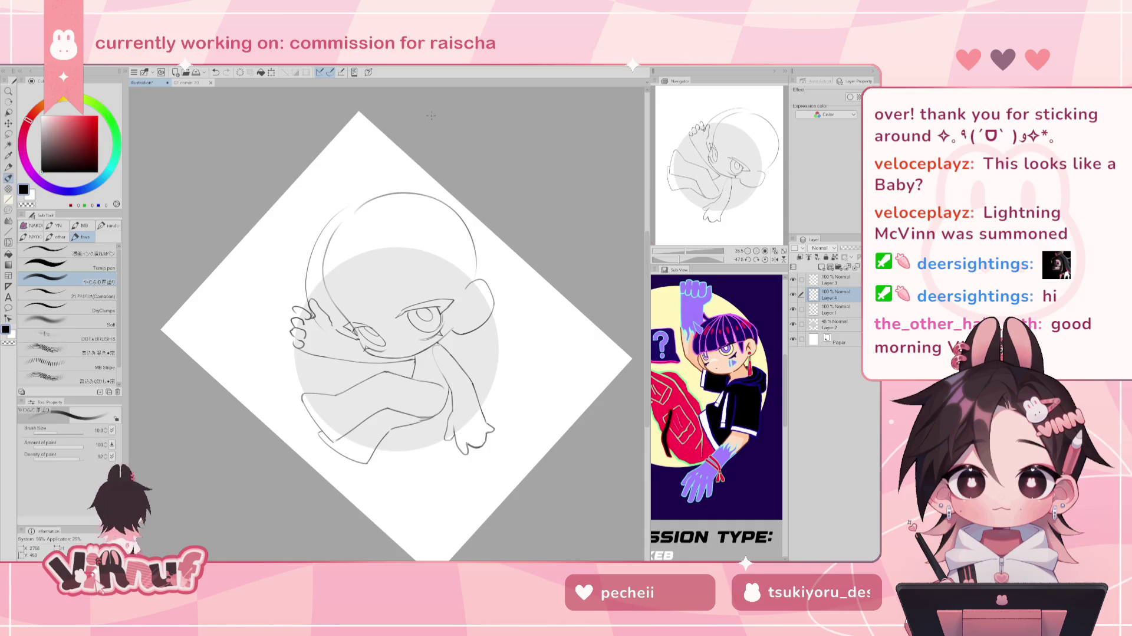
pyautogui.click(764, 260)
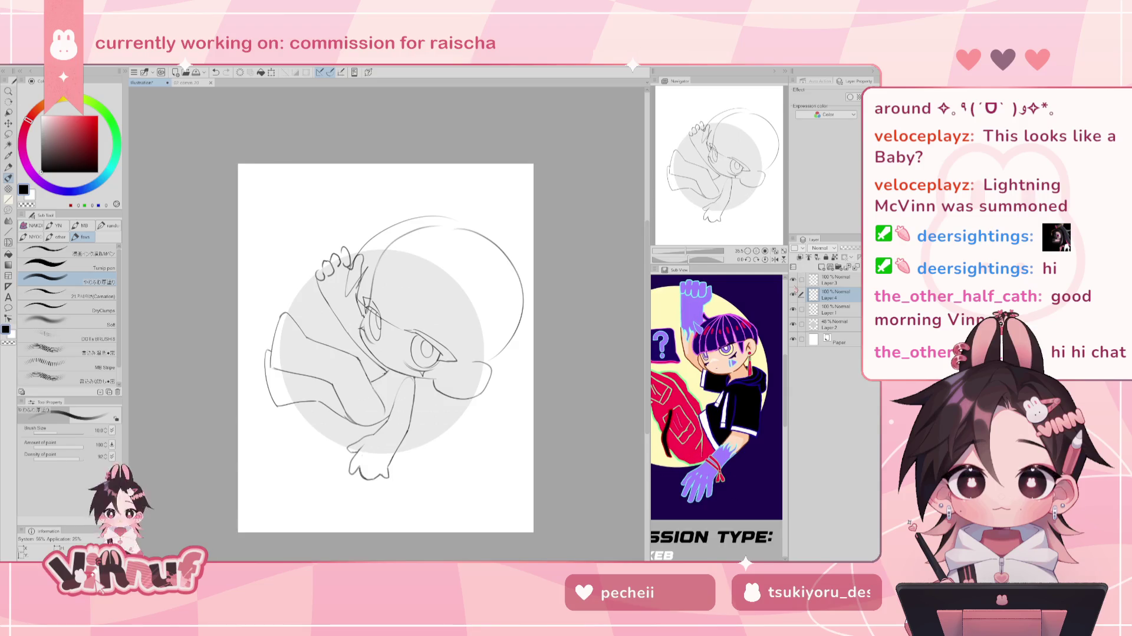
# Add a short face stroke, hide the face-detail layer, and sketch a line near the shoulder.
pyautogui.press('h')
pyautogui.press('h')
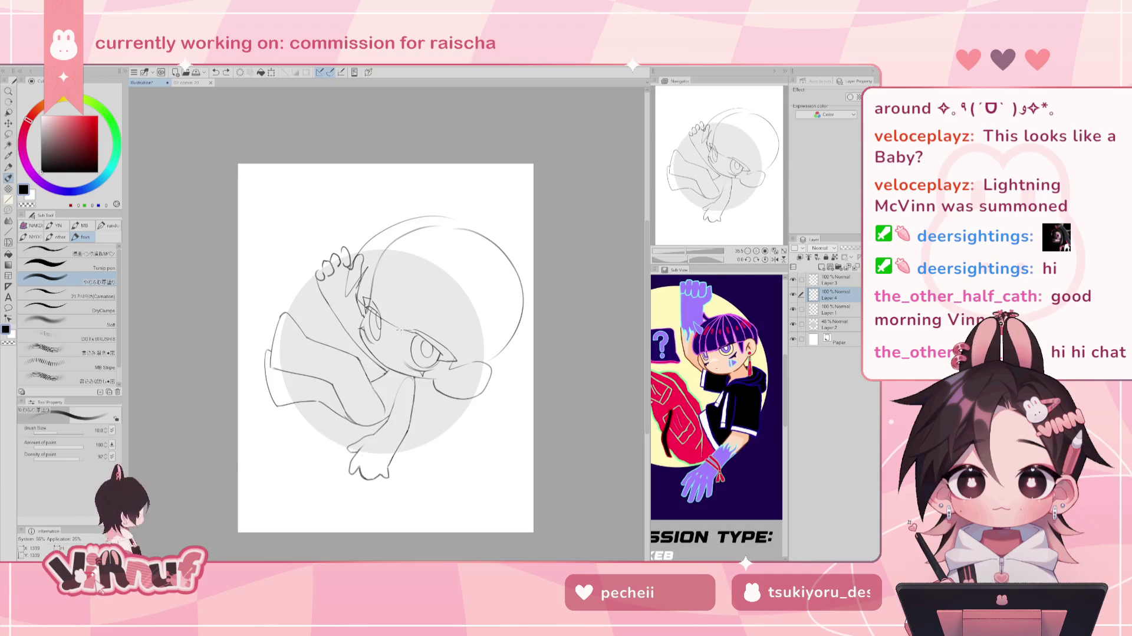
pyautogui.moveTo(403, 320); pyautogui.dragTo(400, 331)
pyautogui.click(793, 279)
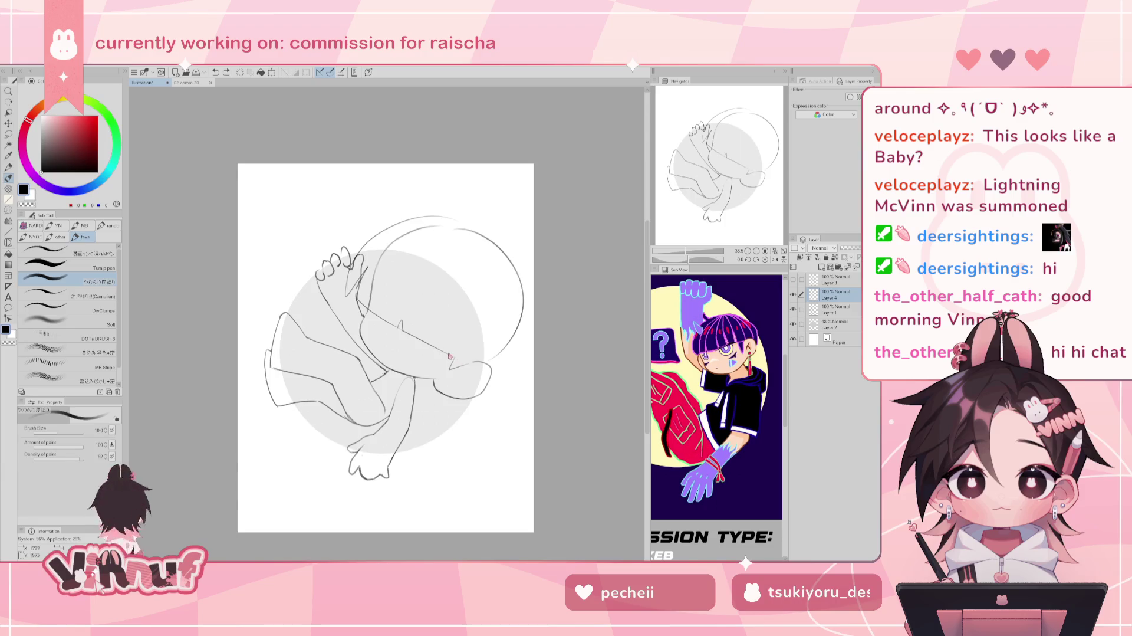
pyautogui.moveTo(453, 358); pyautogui.dragTo(482, 355)
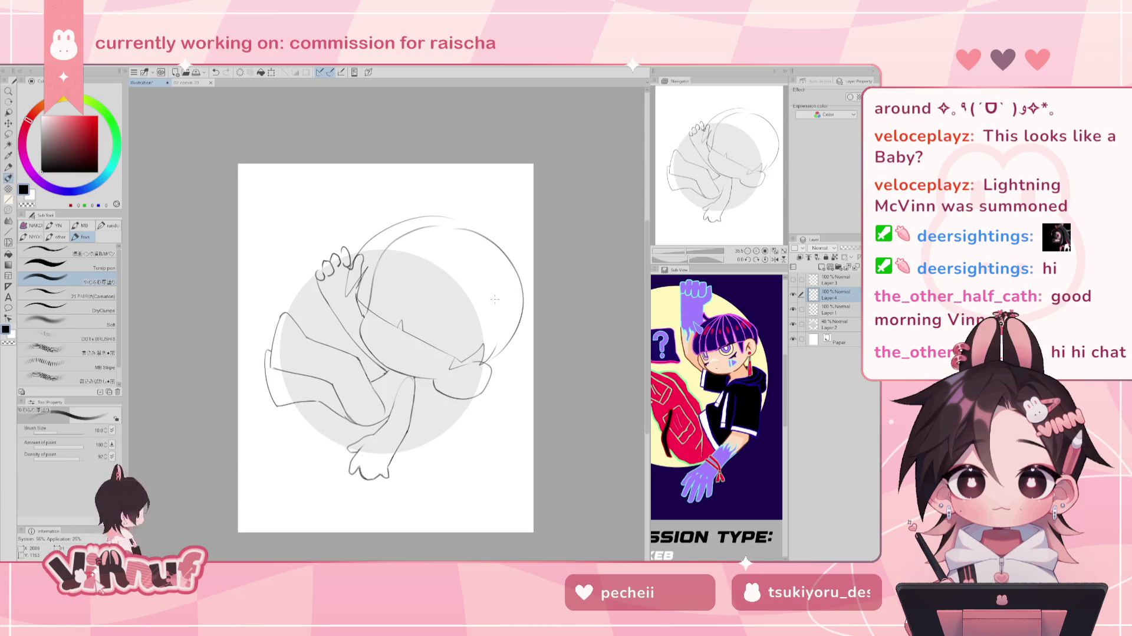
# Tilt the page about 13° and try strokes along the head's right edge, undoing them.
pyautogui.moveTo(684, 259); pyautogui.dragTo(693, 251)
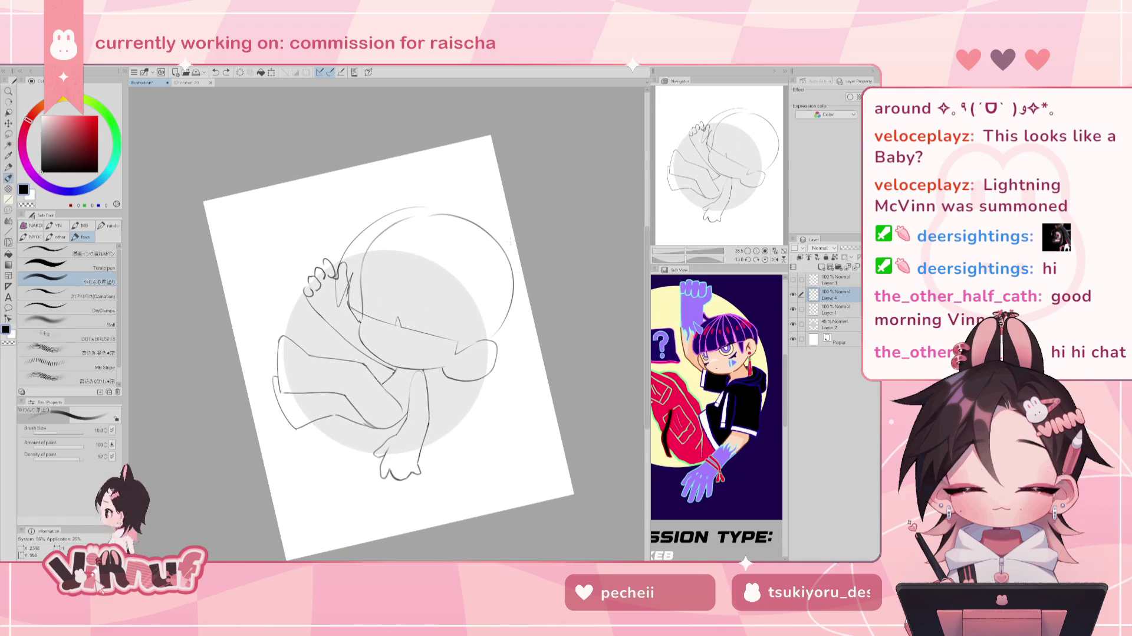
pyautogui.moveTo(511, 247); pyautogui.dragTo(522, 278)
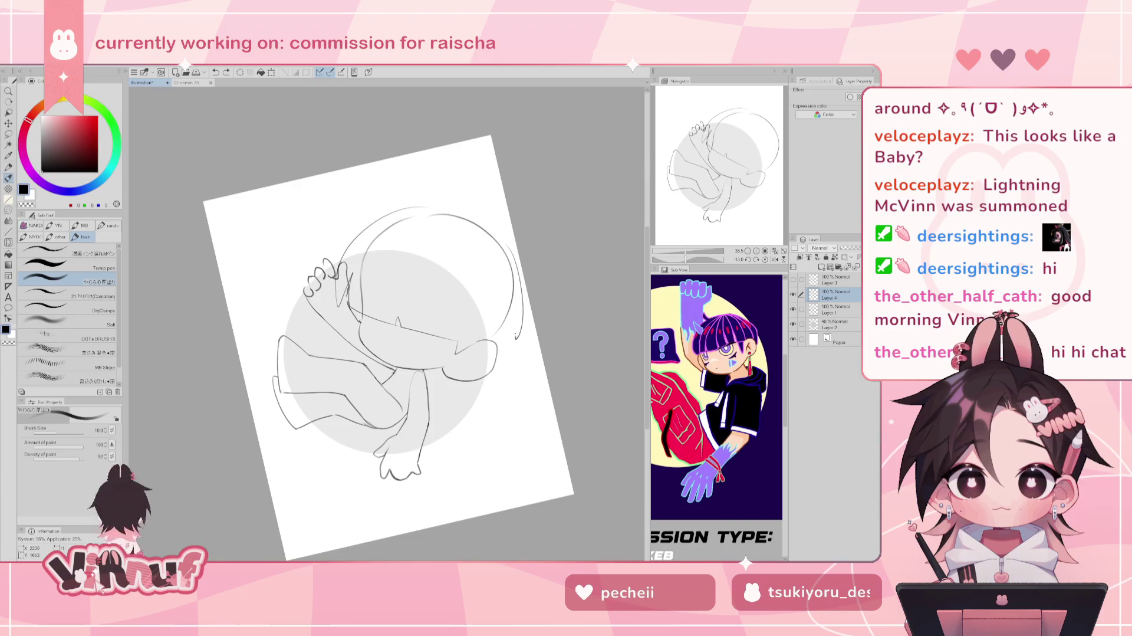
pyautogui.hotkey('ctrl', 'z')
pyautogui.hotkey('ctrl', 'z')
pyautogui.moveTo(504, 237); pyautogui.dragTo(512, 347)
pyautogui.hotkey('ctrl', 'z')
pyautogui.moveTo(505, 236); pyautogui.dragTo(516, 345)
pyautogui.hotkey('ctrl', 'z')
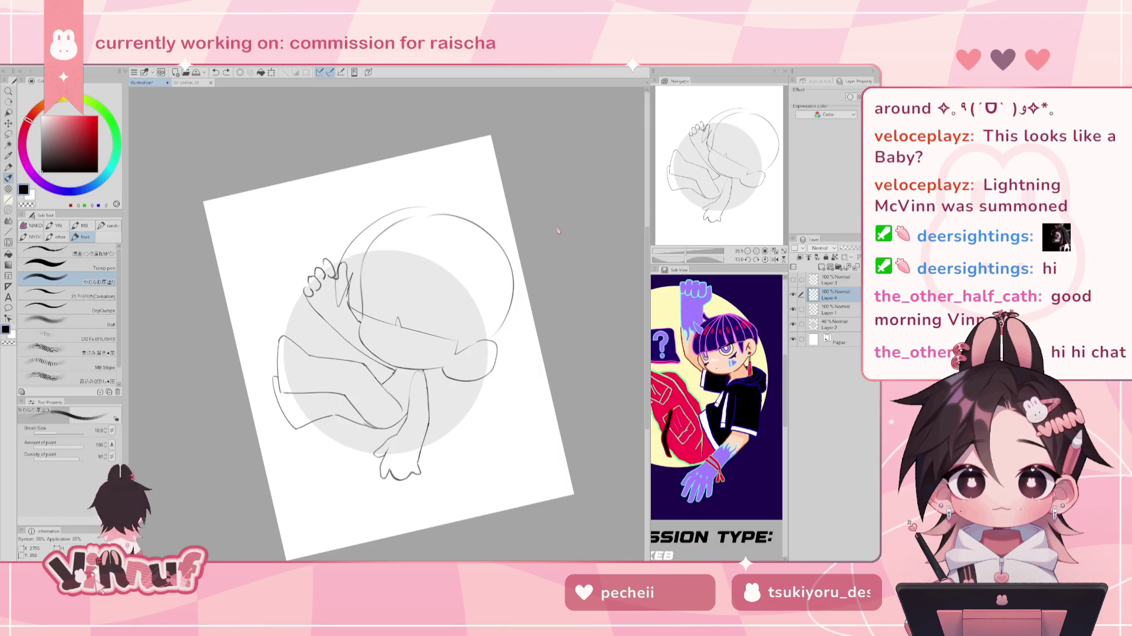
# Lasso the head area and transform it slightly up and left, committing the move.
pyautogui.press('m')
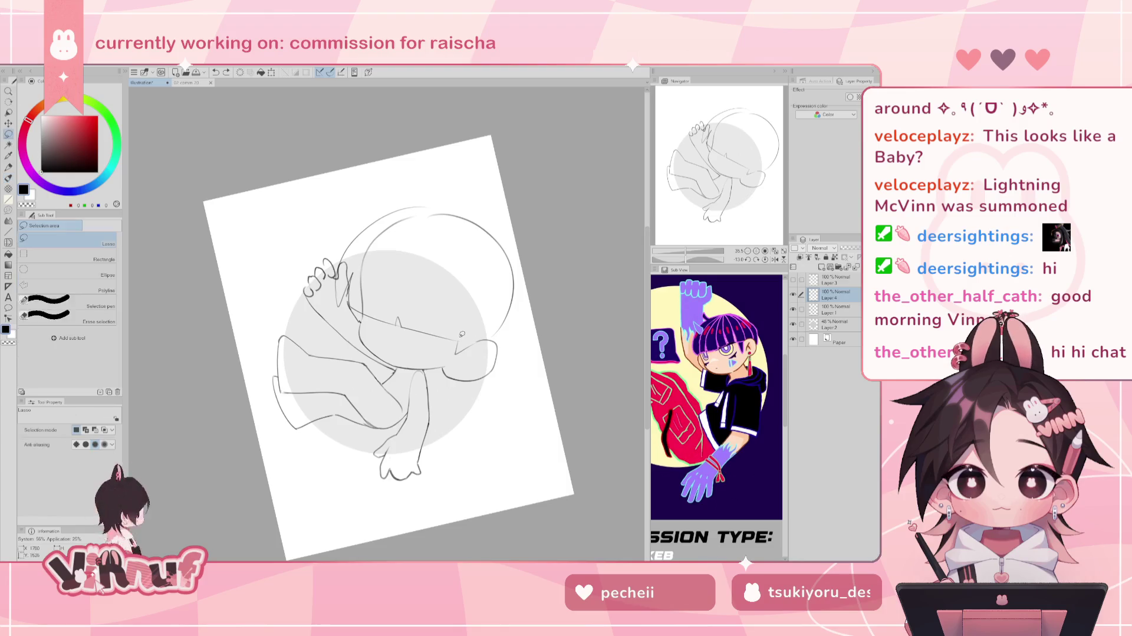
pyautogui.moveTo(366, 323); pyautogui.dragTo(460, 345)
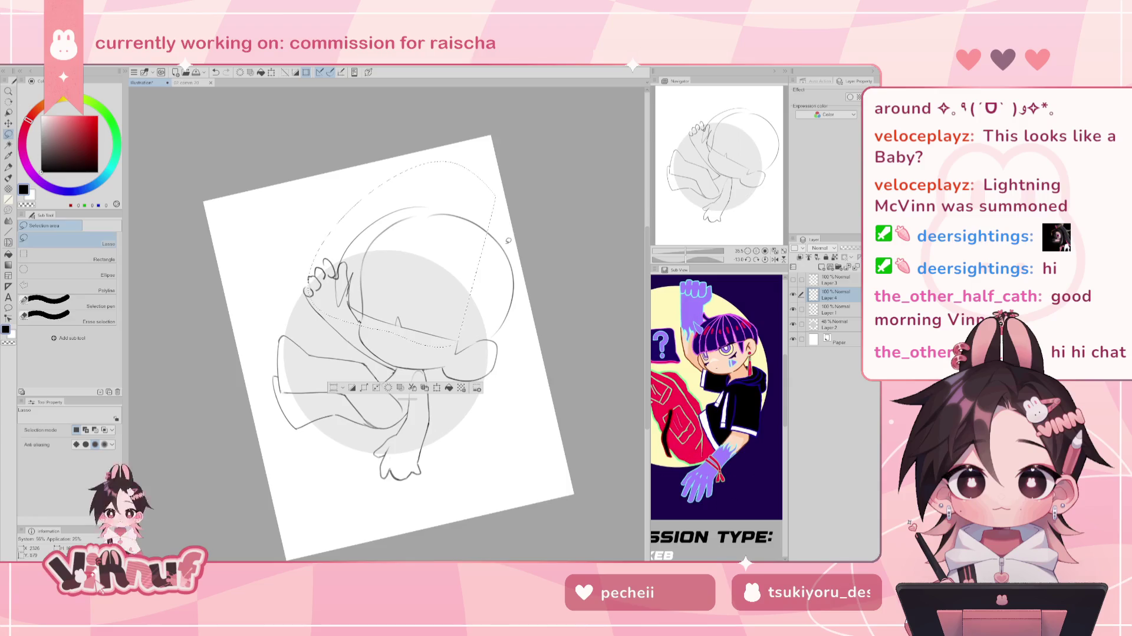
pyautogui.hotkey('ctrl', 't')
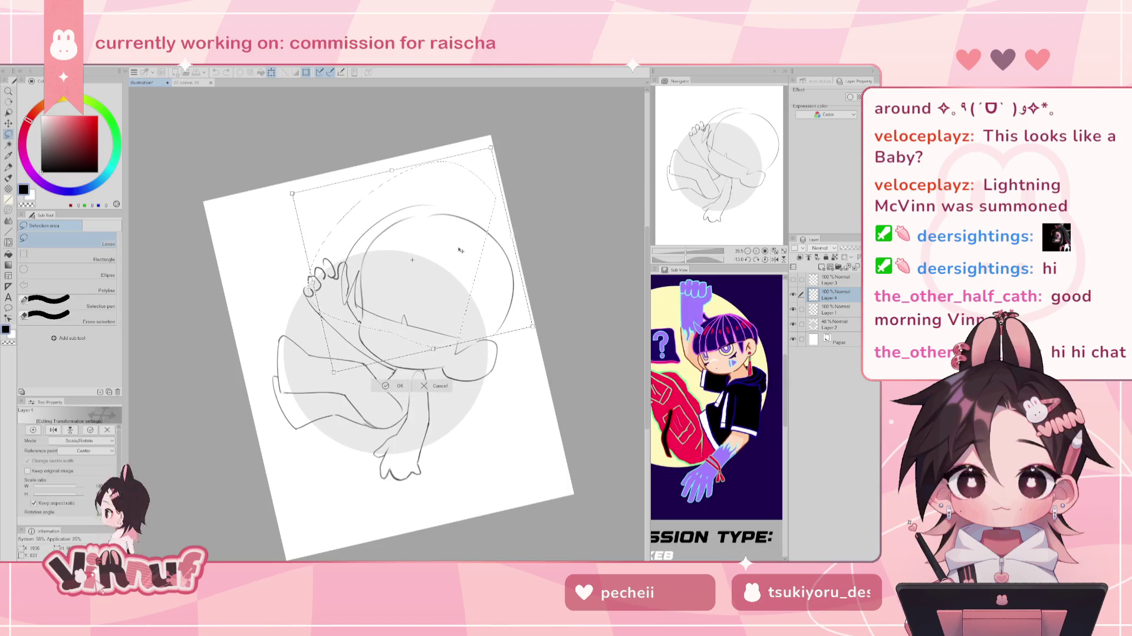
pyautogui.moveTo(460, 250); pyautogui.dragTo(461, 250)
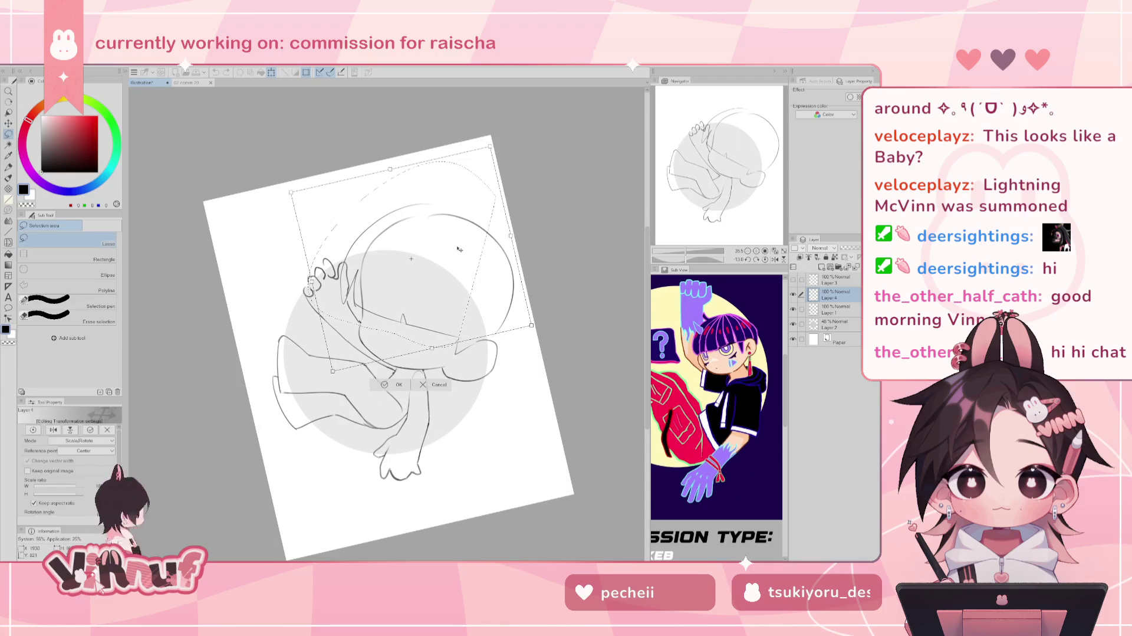
pyautogui.press('Return')
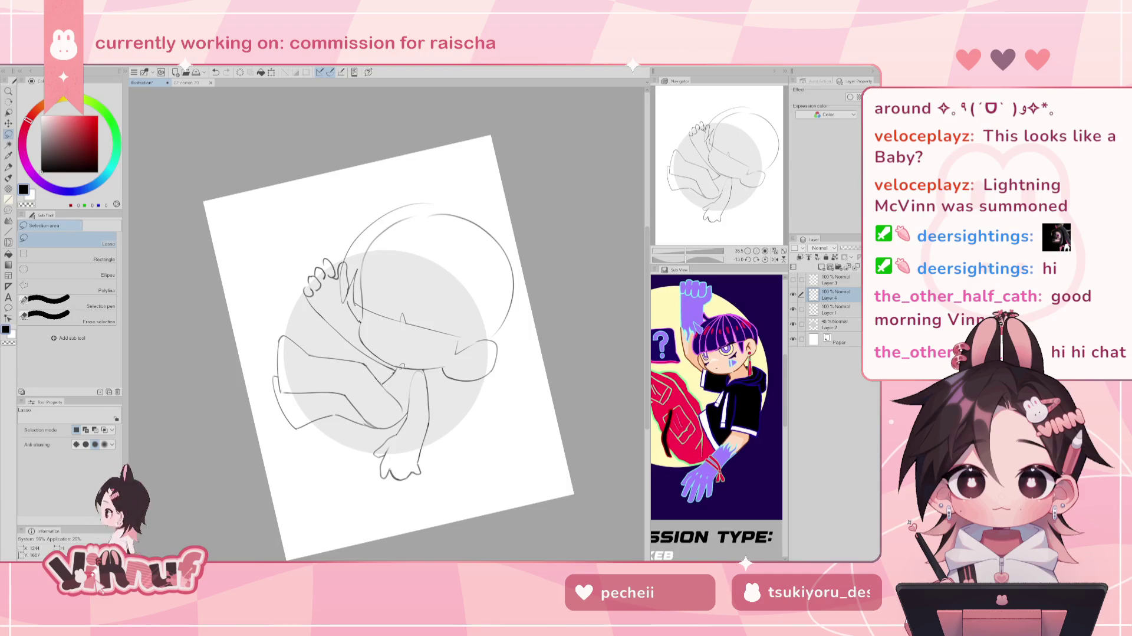
pyautogui.press('b')
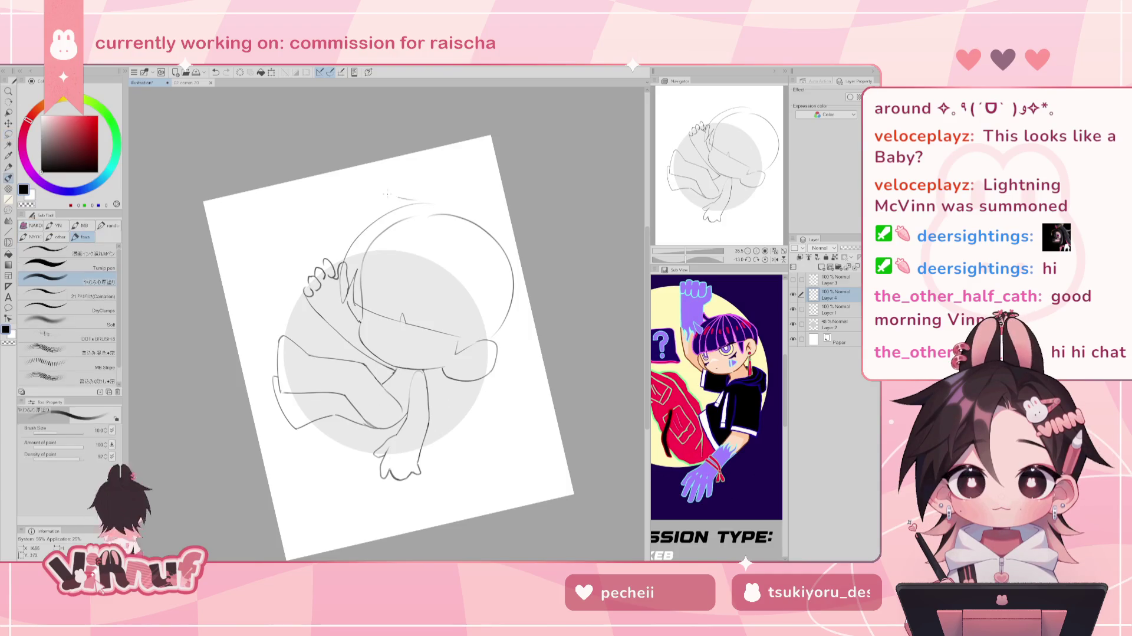
# Sketch the curled hair tuft above the head, correcting it with undo and the eraser.
pyautogui.moveTo(367, 181); pyautogui.dragTo(420, 200)
pyautogui.hotkey('ctrl', 'z')
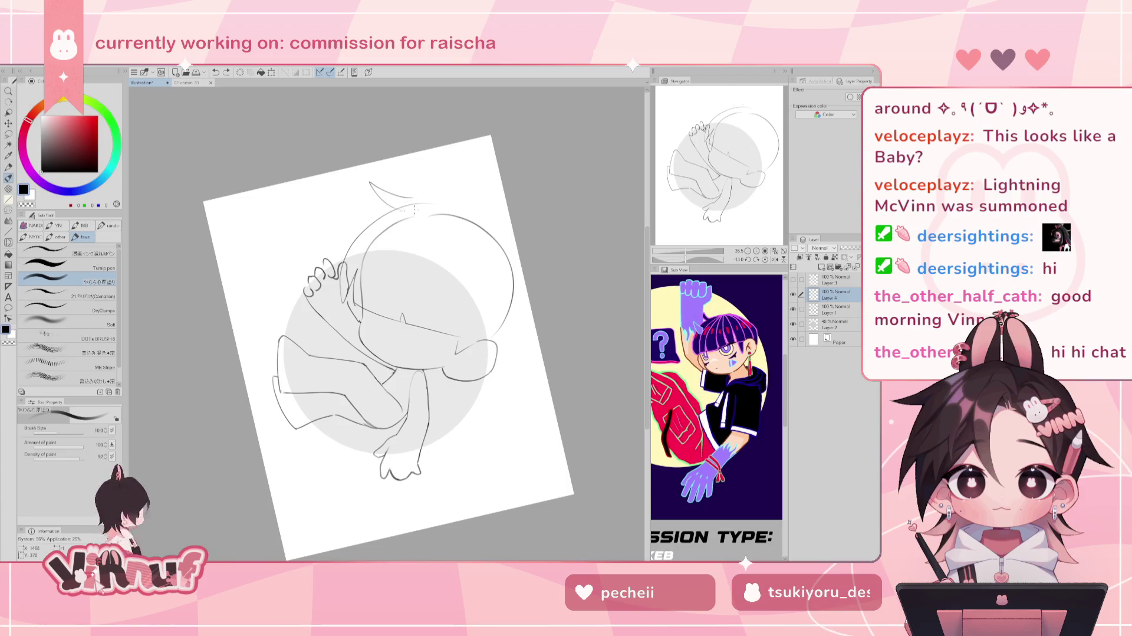
pyautogui.press('e')
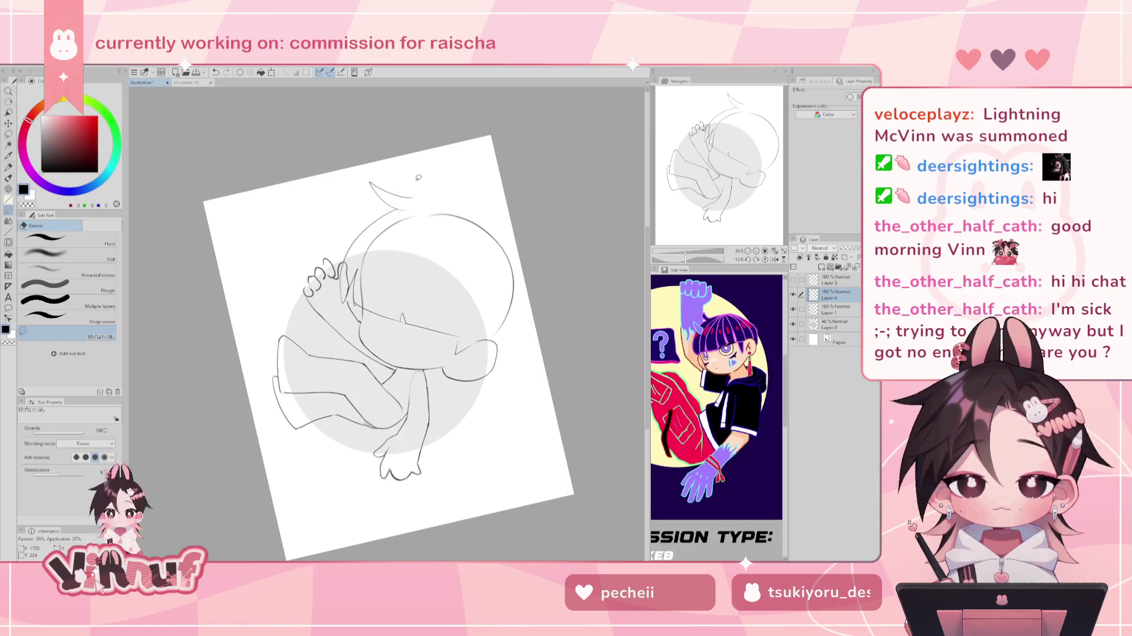
pyautogui.press('b')
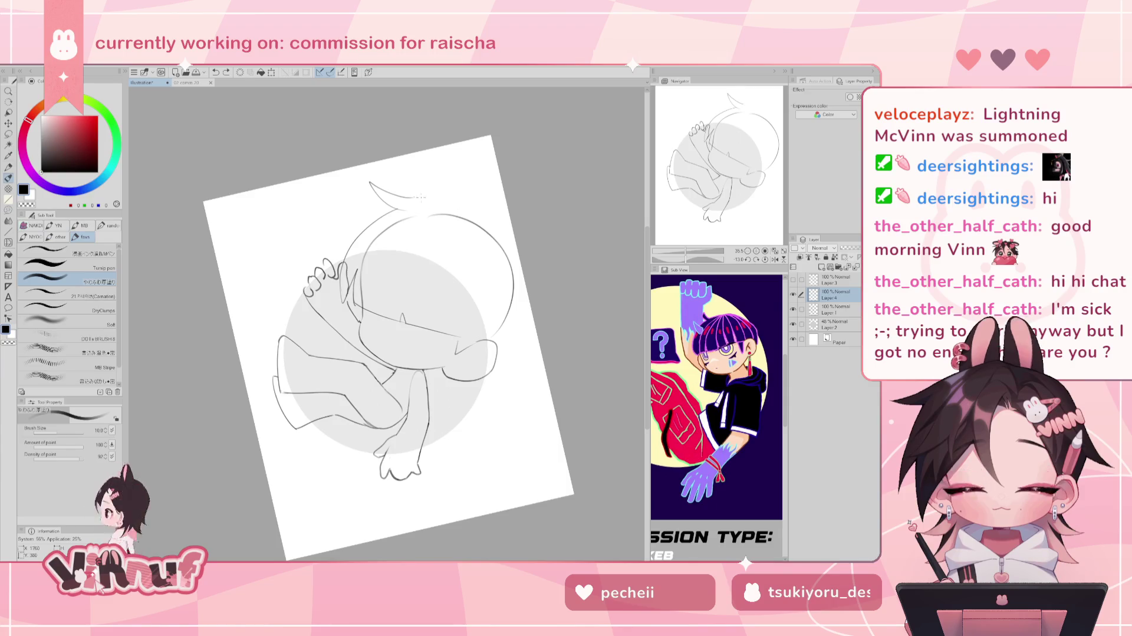
pyautogui.hotkey('ctrl', 'z')
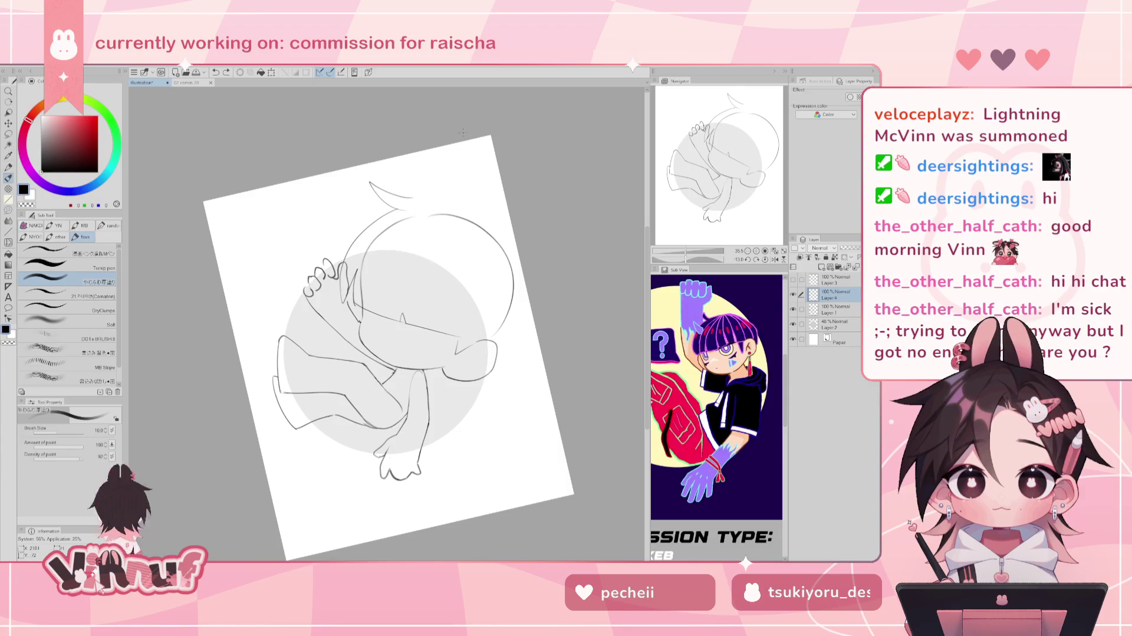
# Redraw the head outline arc across the top and down the right edge.
pyautogui.moveTo(435, 214); pyautogui.dragTo(405, 271)
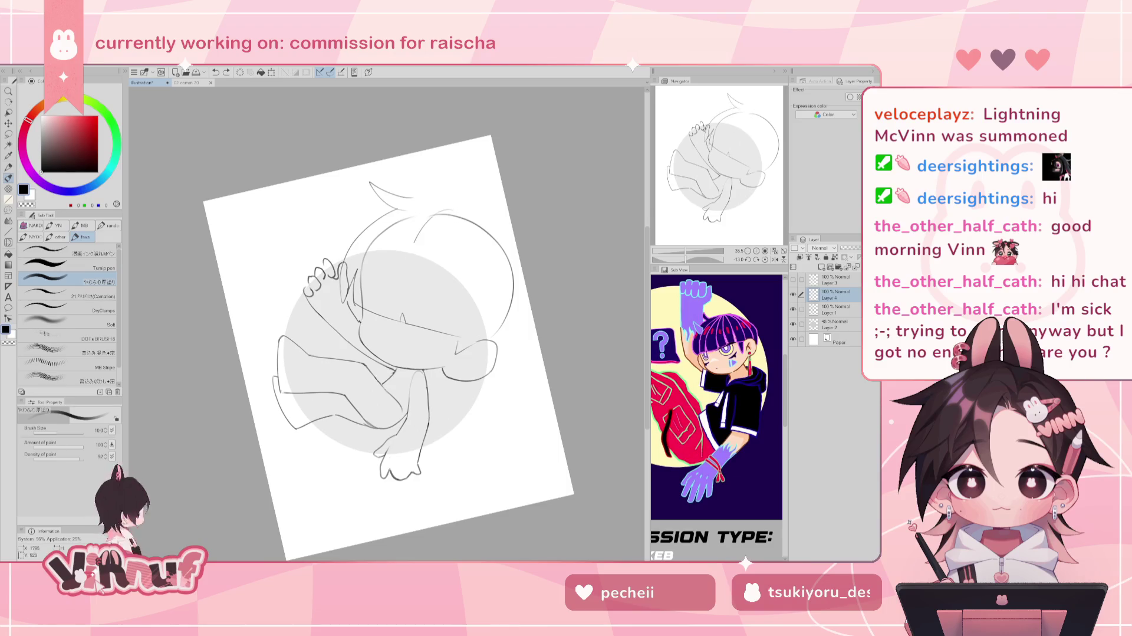
pyautogui.hotkey('ctrl', 'z')
pyautogui.moveTo(448, 208); pyautogui.dragTo(388, 244)
pyautogui.hotkey('ctrl', 'z')
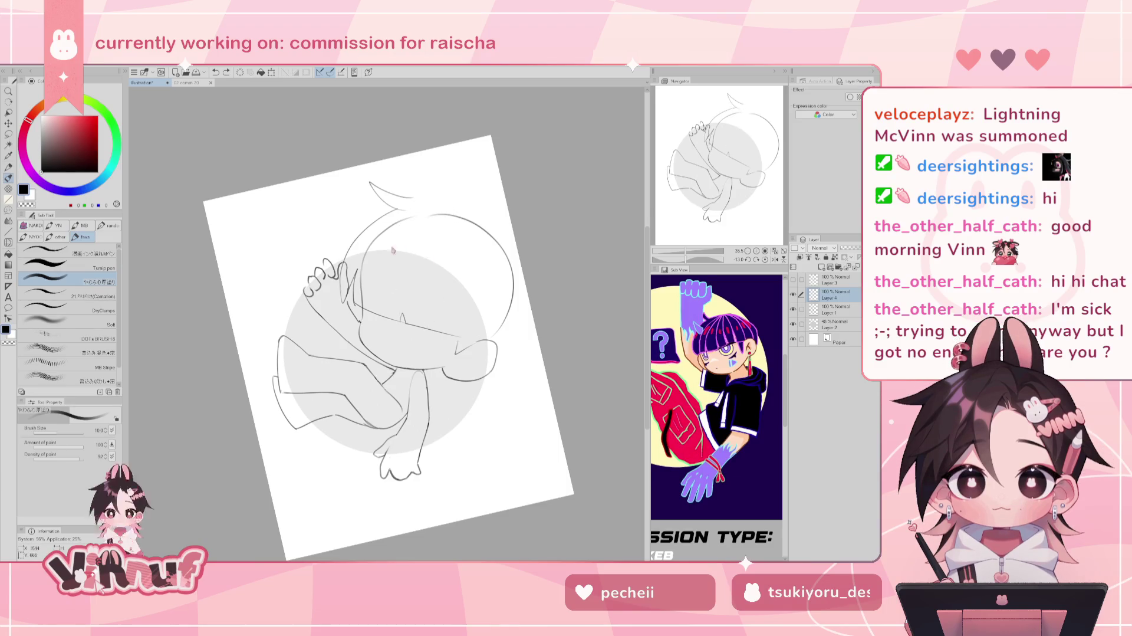
pyautogui.press('e')
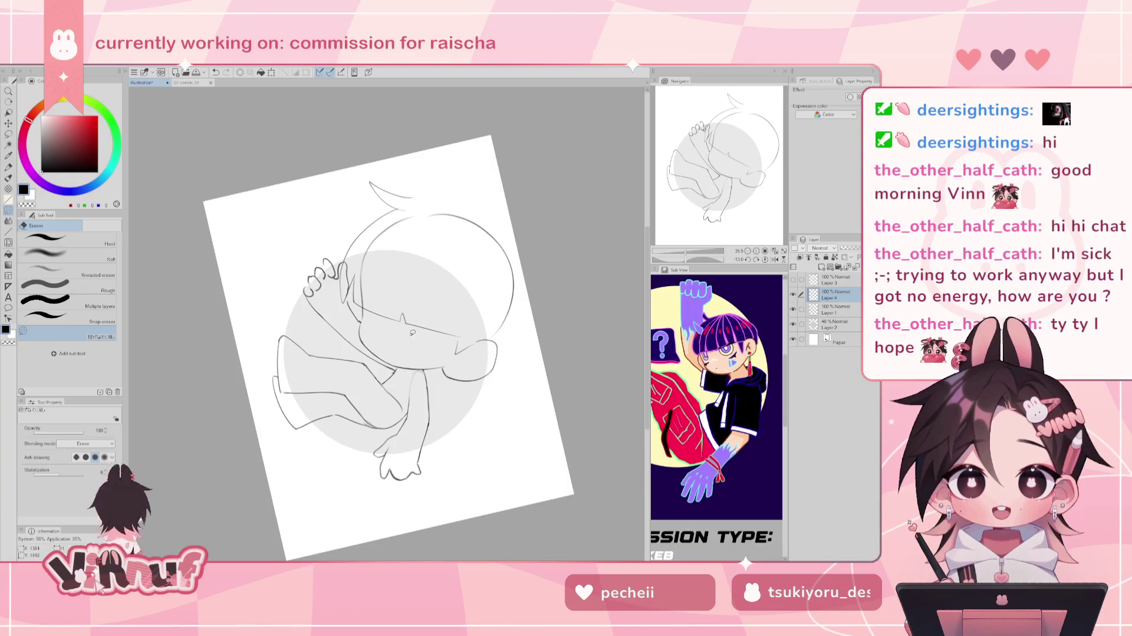
pyautogui.press('b')
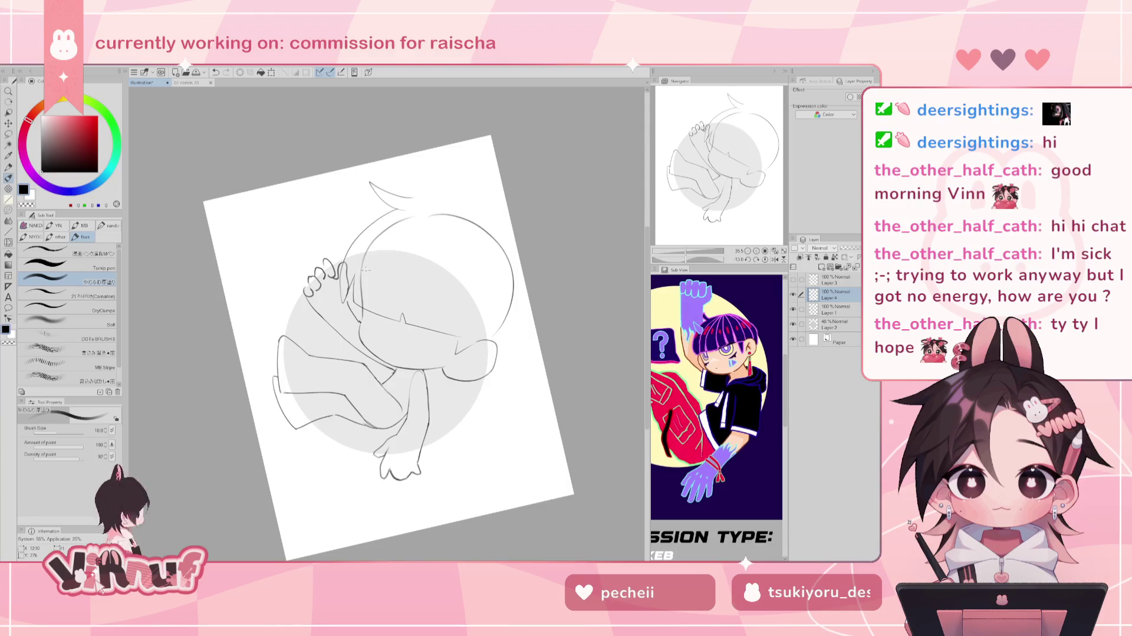
pyautogui.press('e')
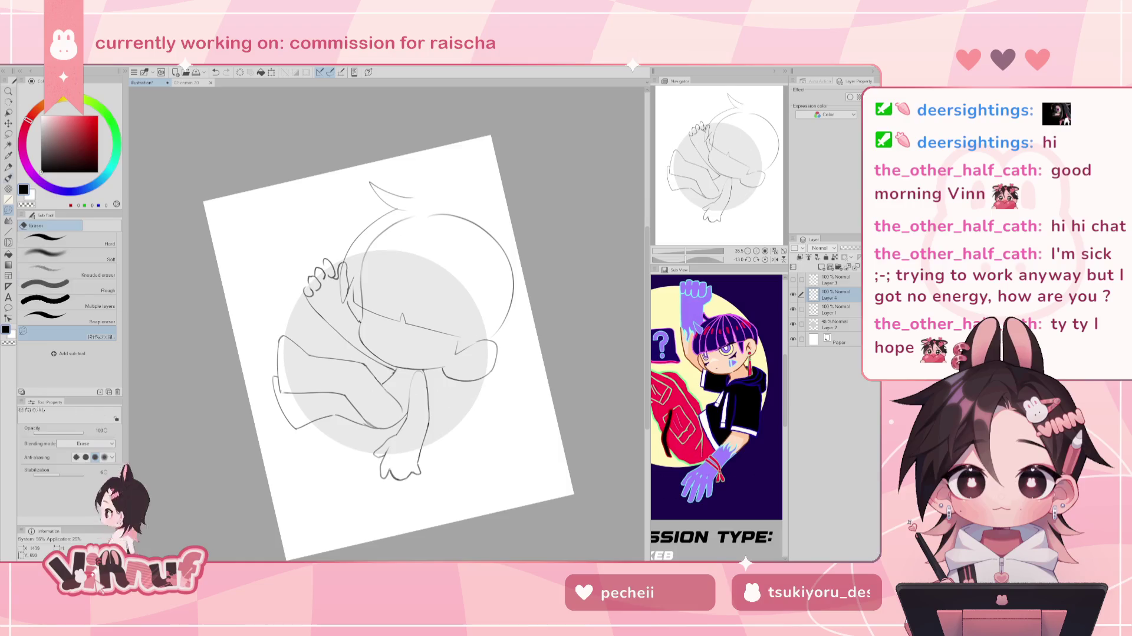
pyautogui.press('b')
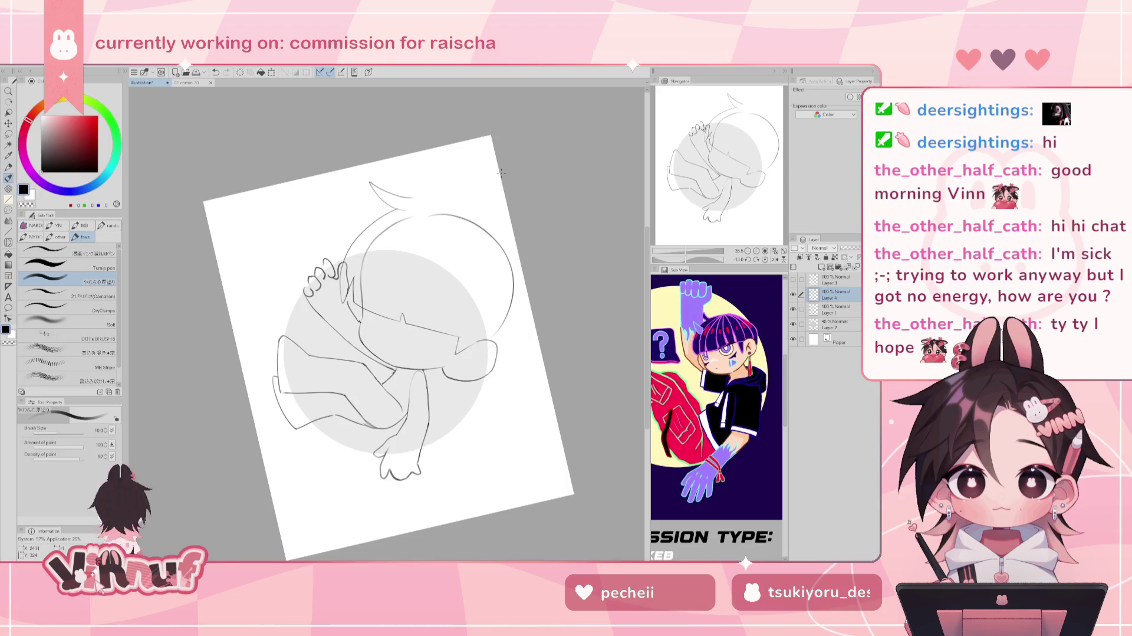
pyautogui.moveTo(482, 217)
pyautogui.mouseDown()
pyautogui.moveTo(411, 199)
pyautogui.moveTo(483, 217)
pyautogui.moveTo(513, 249)
pyautogui.mouseUp()
pyautogui.hotkey('ctrl', 'z')
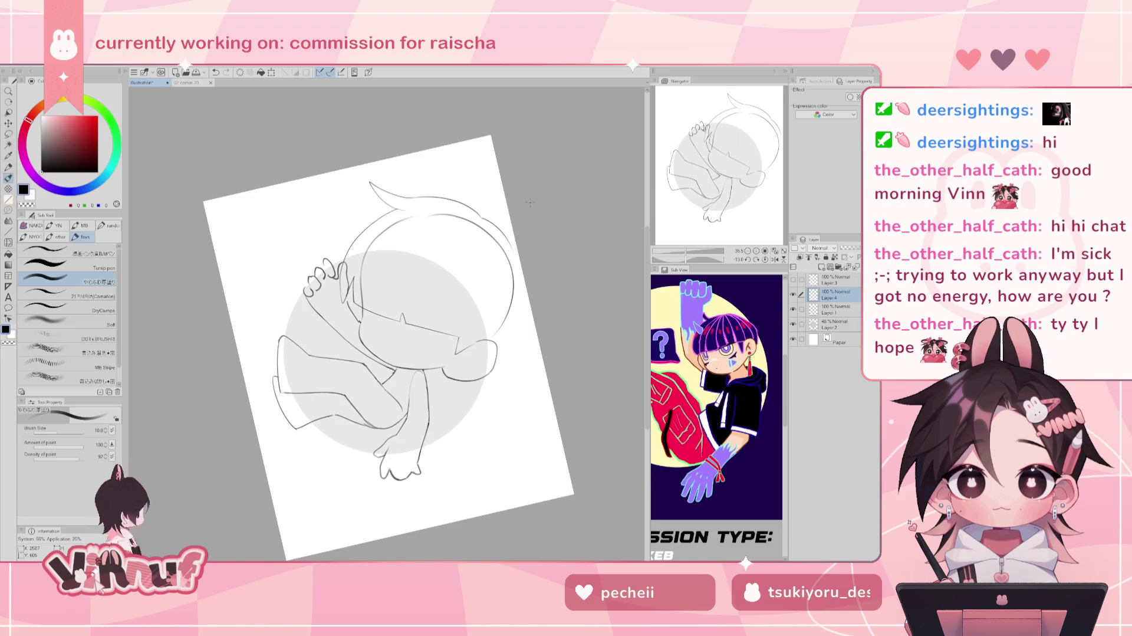
pyautogui.moveTo(509, 241); pyautogui.dragTo(510, 341)
# Redraw the head's right-edge stroke repeatedly until it sits right.
pyautogui.hotkey('ctrl', 'z')
pyautogui.moveTo(510, 247); pyautogui.dragTo(512, 339)
pyautogui.hotkey('ctrl', 'z')
pyautogui.moveTo(510, 249); pyautogui.dragTo(519, 343)
pyautogui.hotkey('ctrl', 'z')
pyautogui.moveTo(512, 247); pyautogui.dragTo(518, 333)
pyautogui.hotkey('ctrl', 'z')
pyautogui.moveTo(513, 249); pyautogui.dragTo(519, 334)
# Mirror the canvas and retry a stroke along the head's left edge.
pyautogui.press('h')
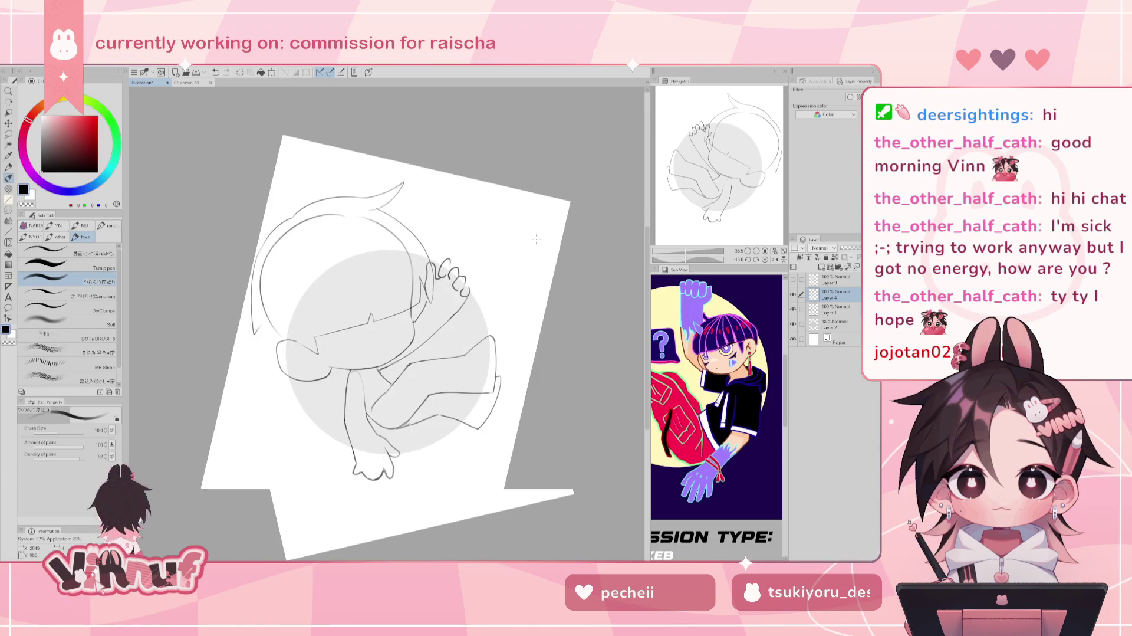
pyautogui.moveTo(255, 279); pyautogui.dragTo(252, 341)
pyautogui.hotkey('ctrl', 'z')
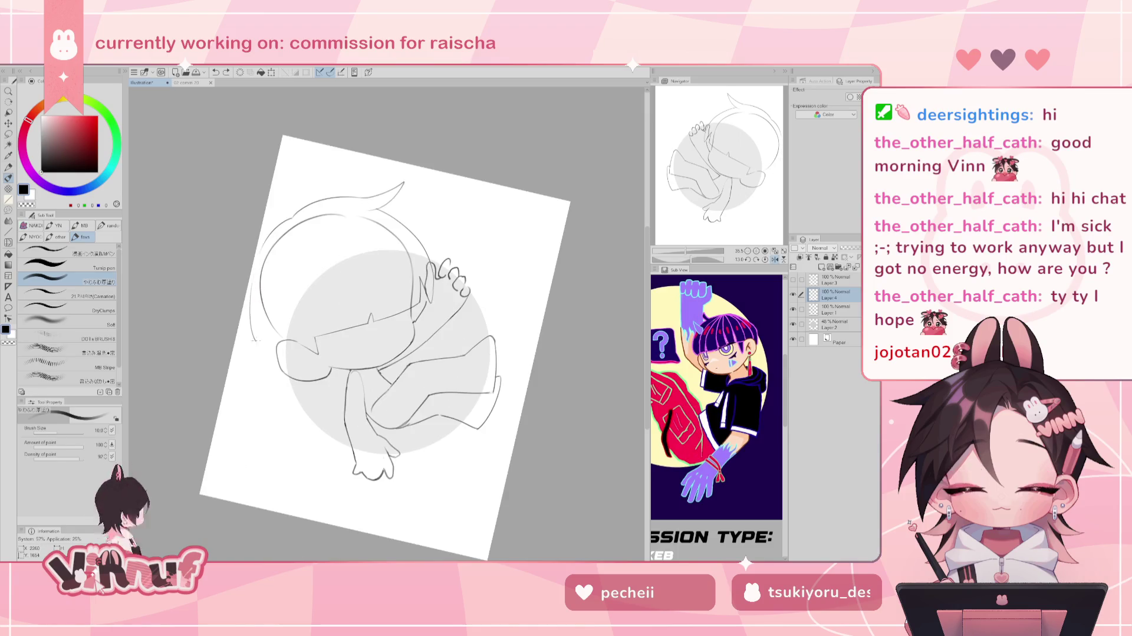
pyautogui.moveTo(259, 260); pyautogui.dragTo(254, 276)
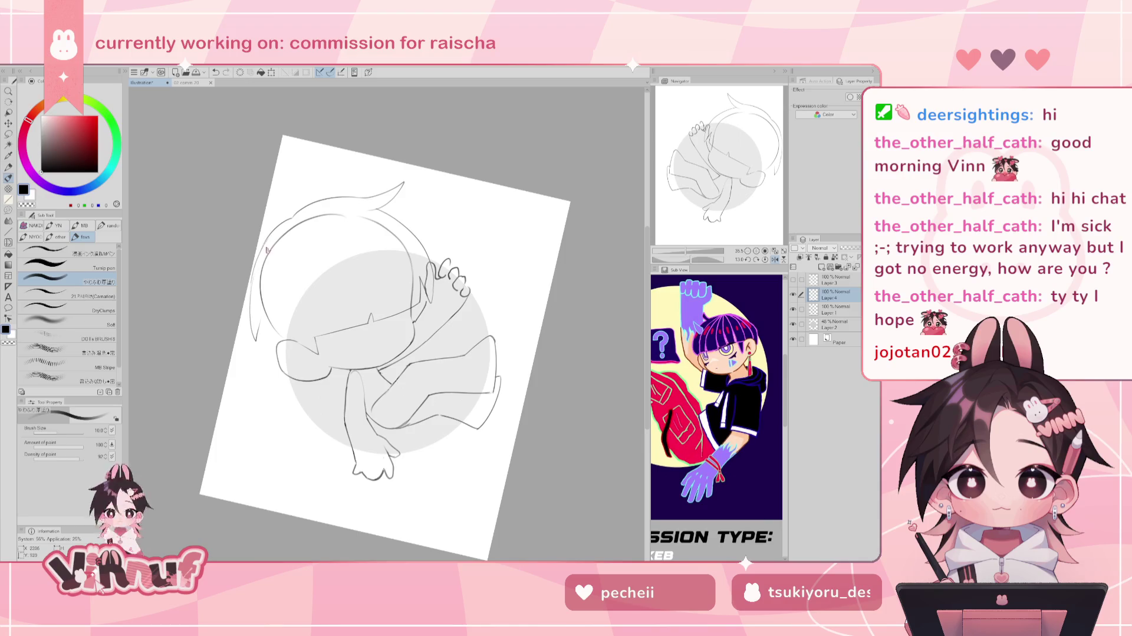
pyautogui.hotkey('ctrl', 'z')
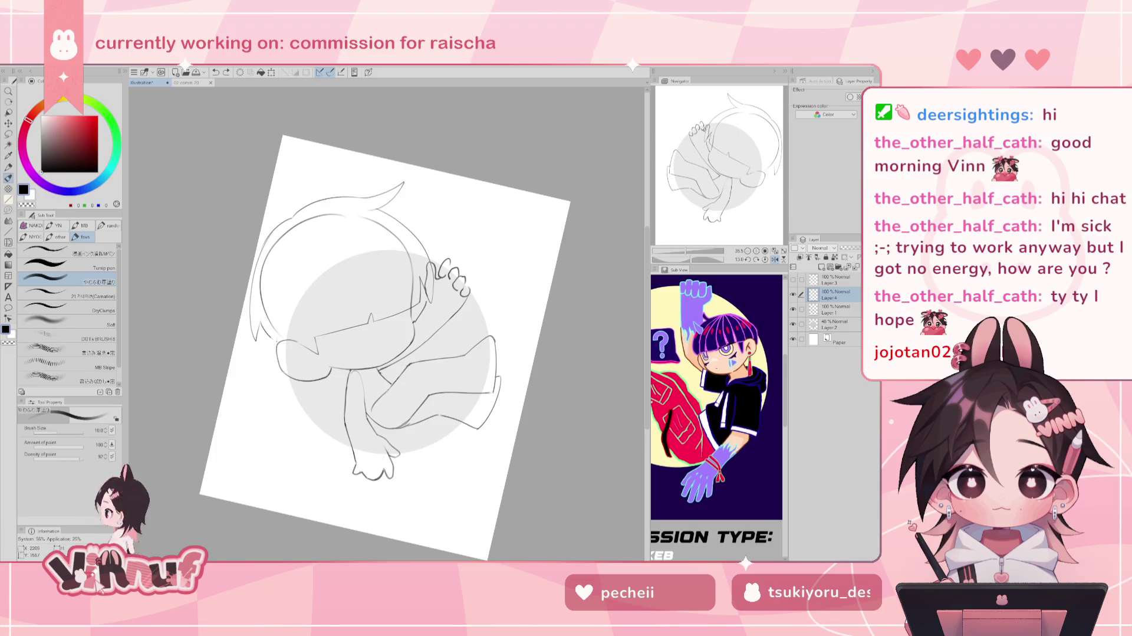
pyautogui.press('h')
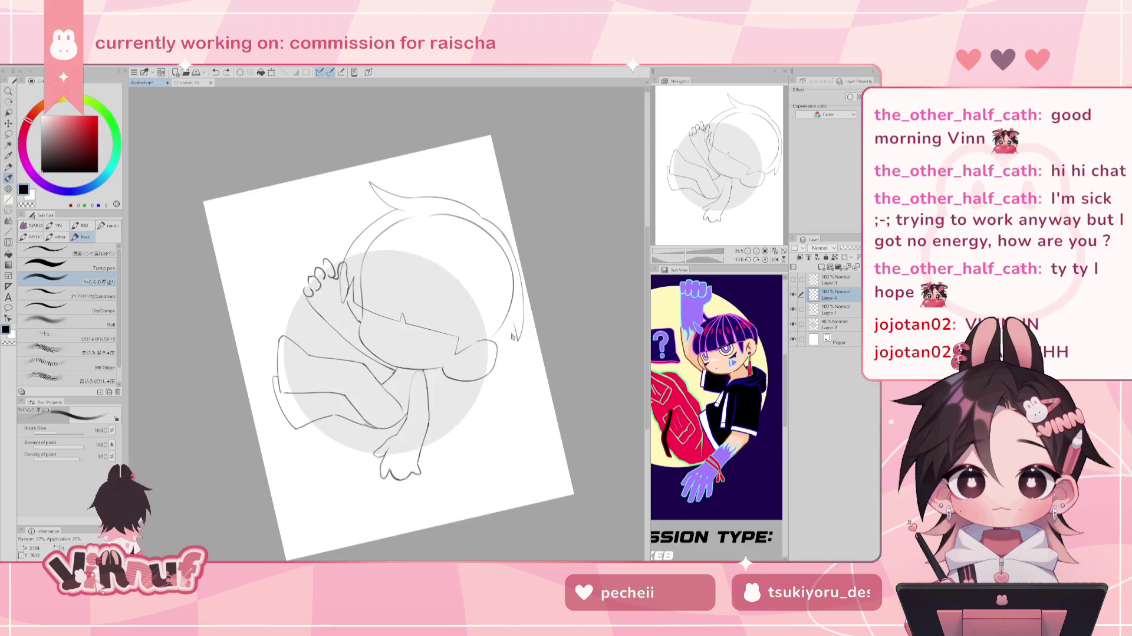
# Add a short stroke at the head's lower right edge, touch up with the eraser, and unmirror the view.
pyautogui.moveTo(514, 327); pyautogui.dragTo(507, 343)
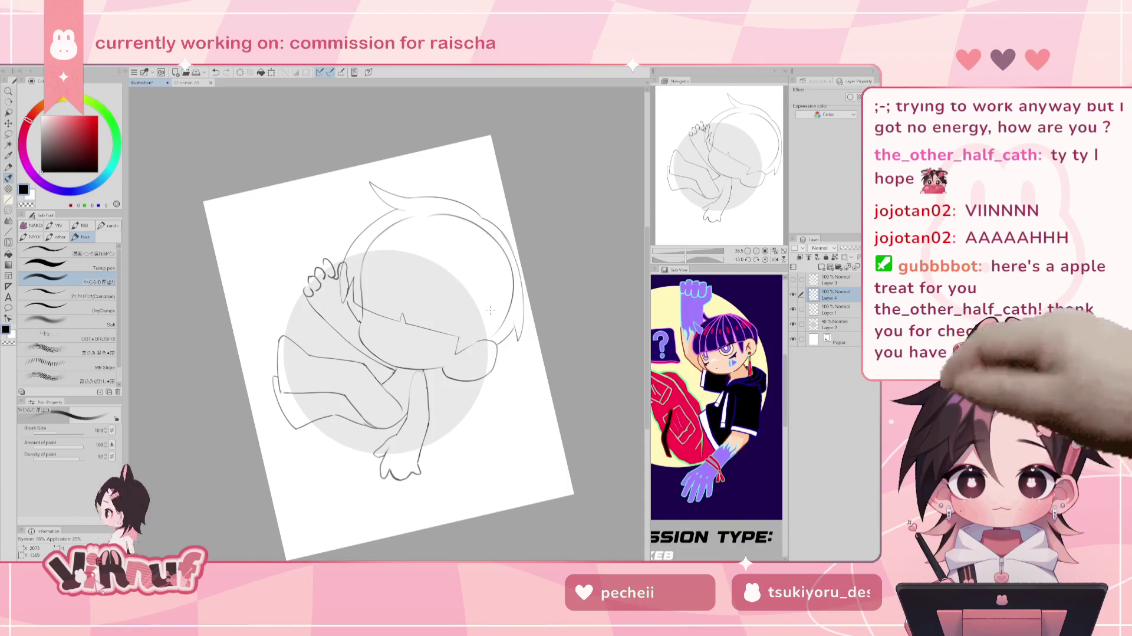
pyautogui.press('e')
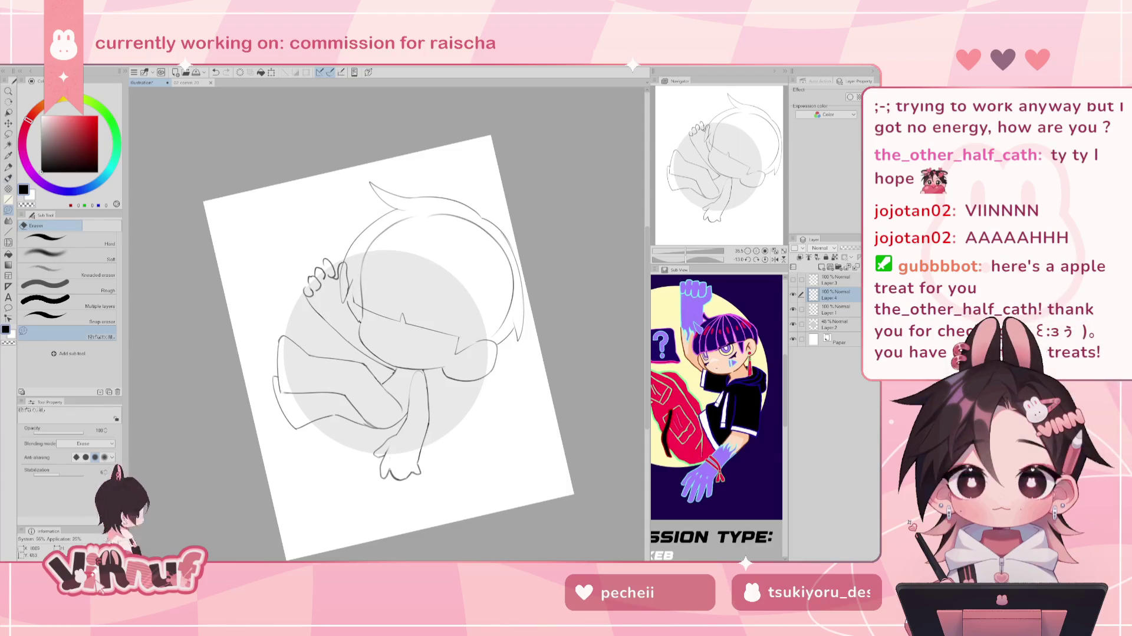
pyautogui.press('b')
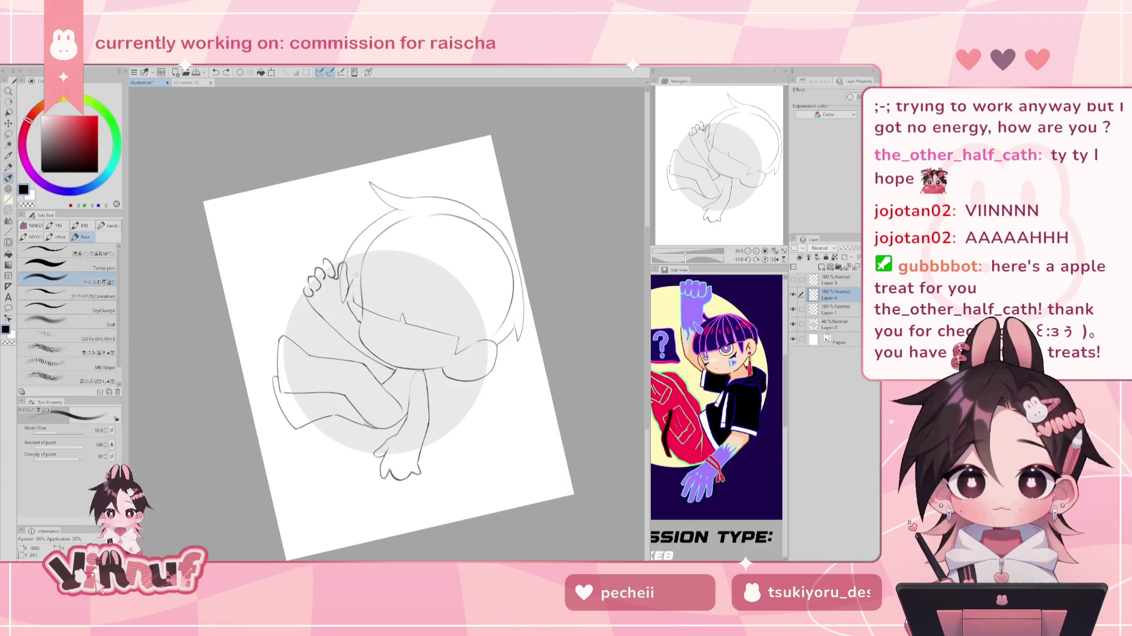
pyautogui.press('e')
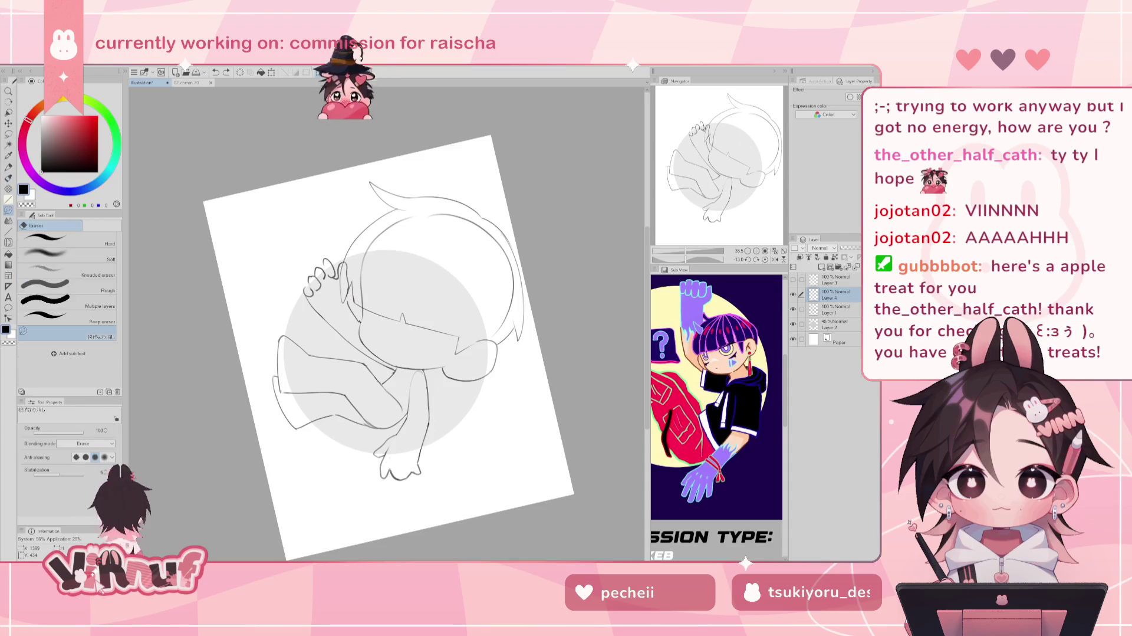
pyautogui.press('b')
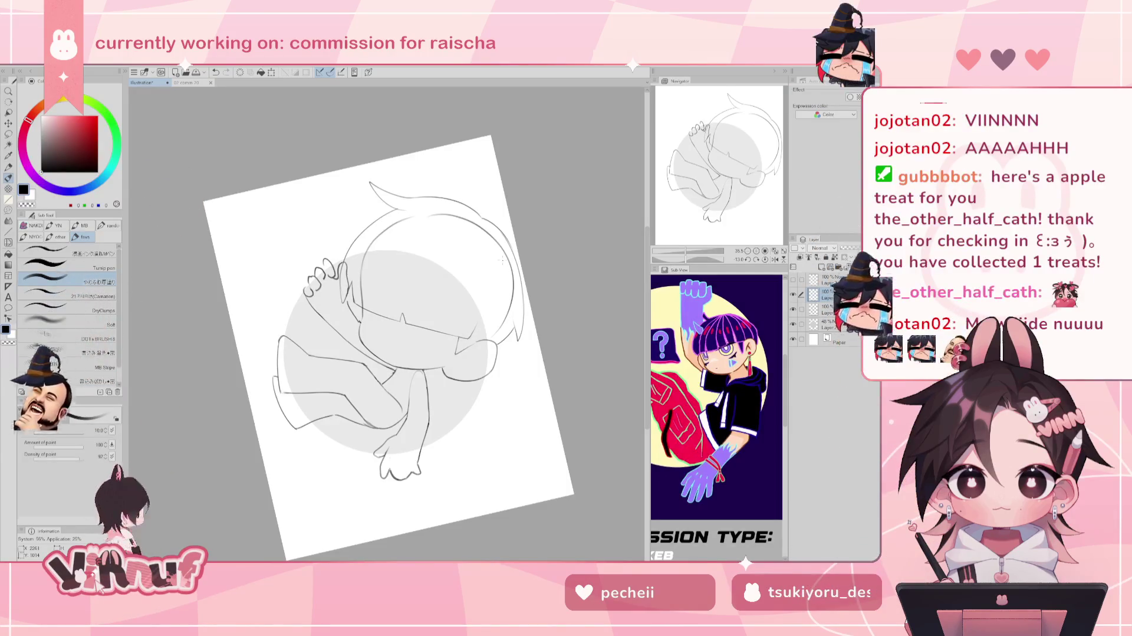
pyautogui.press('h')
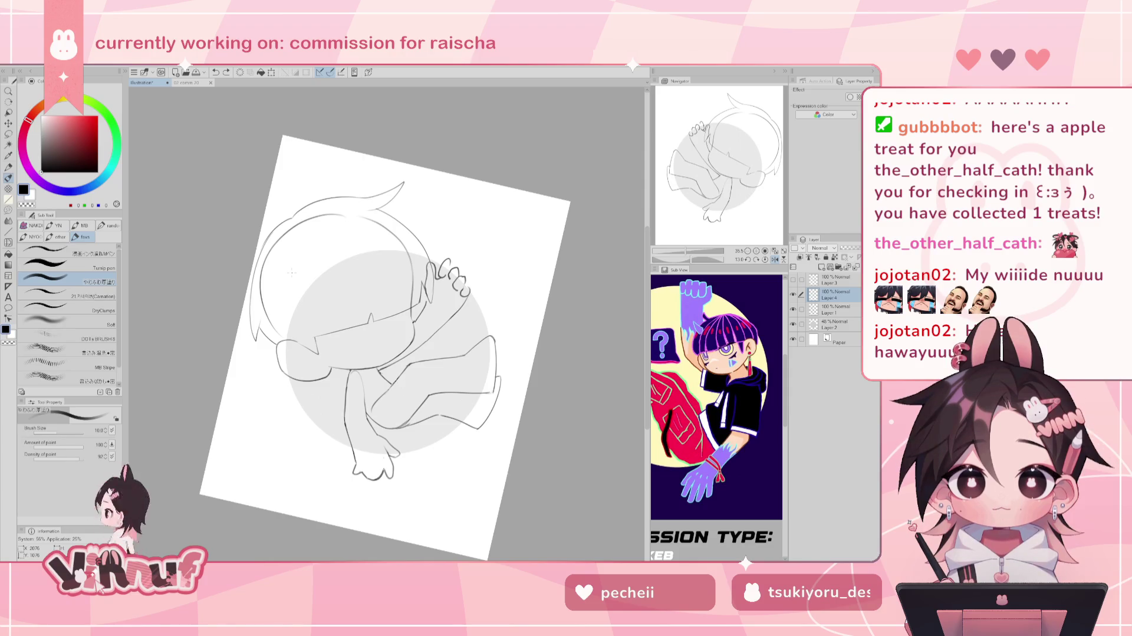
# Draw and redraw the vertical hair line beside the left of the face.
pyautogui.moveTo(287, 245); pyautogui.dragTo(290, 335)
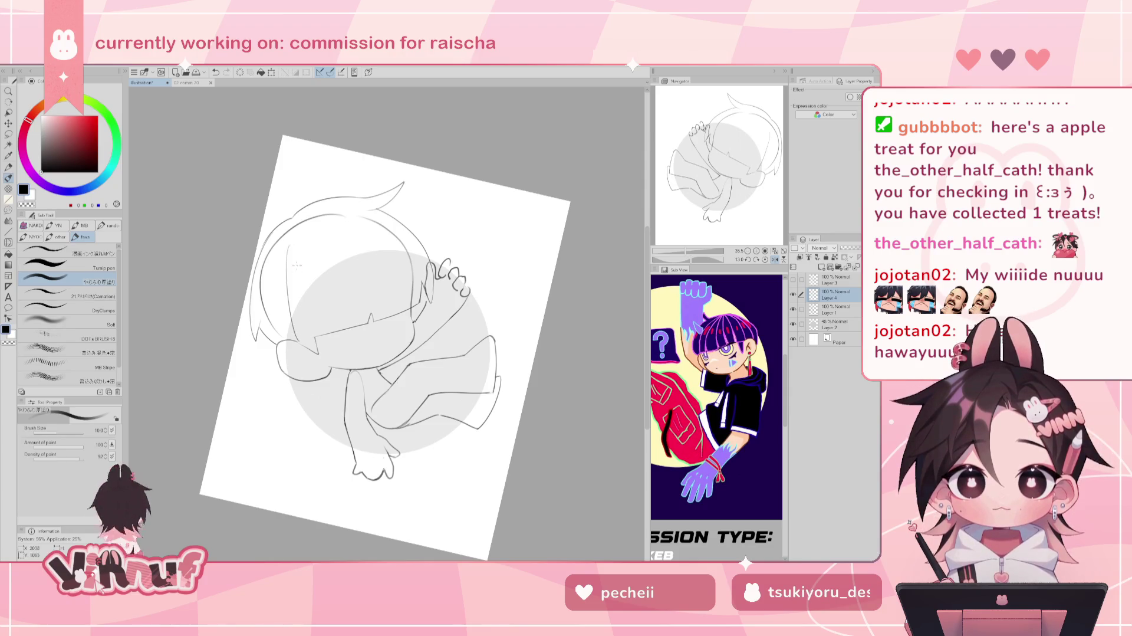
pyautogui.moveTo(290, 247); pyautogui.dragTo(293, 333)
pyautogui.moveTo(289, 249); pyautogui.dragTo(294, 336)
pyautogui.hotkey('ctrl', 'z')
pyautogui.moveTo(292, 266); pyautogui.dragTo(304, 339)
pyautogui.hotkey('ctrl', 'z')
pyautogui.moveTo(289, 261); pyautogui.dragTo(303, 342)
pyautogui.hotkey('ctrl', 'z')
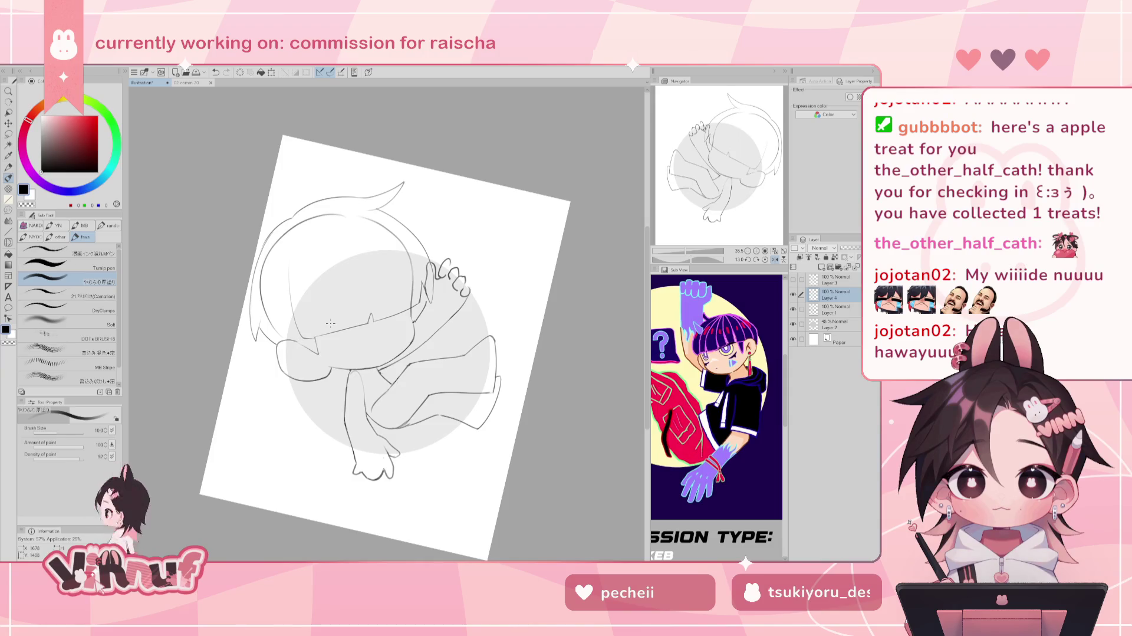
pyautogui.press('h')
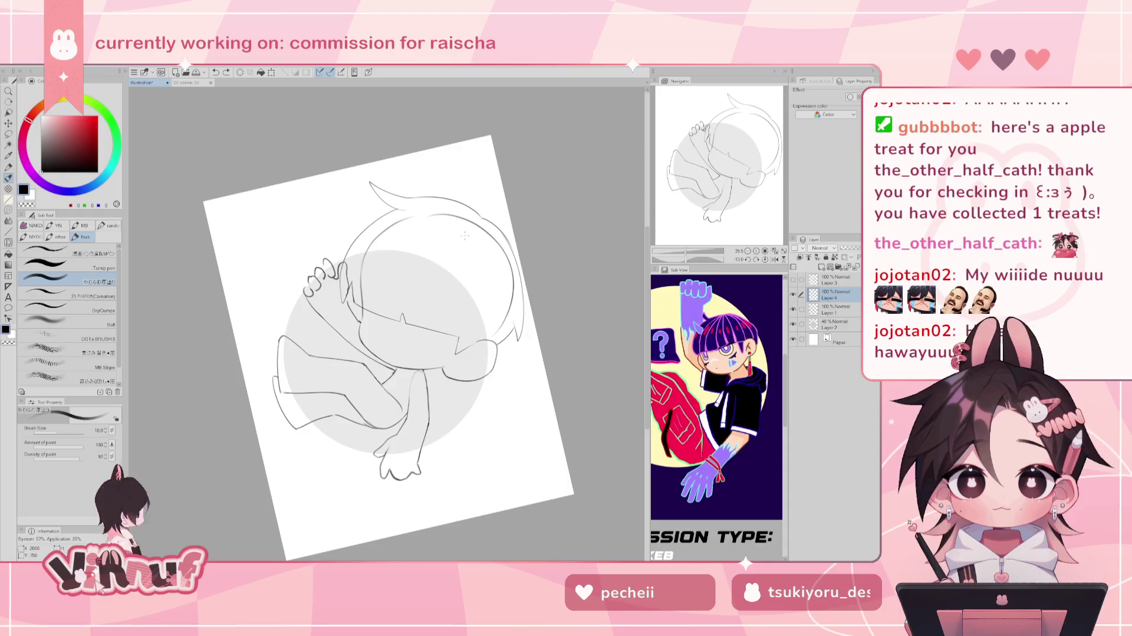
# Add a short line at the face's side and try a faint hair strand, mirroring to check.
pyautogui.moveTo(453, 337); pyautogui.dragTo(467, 340)
pyautogui.hotkey('ctrl', 'z')
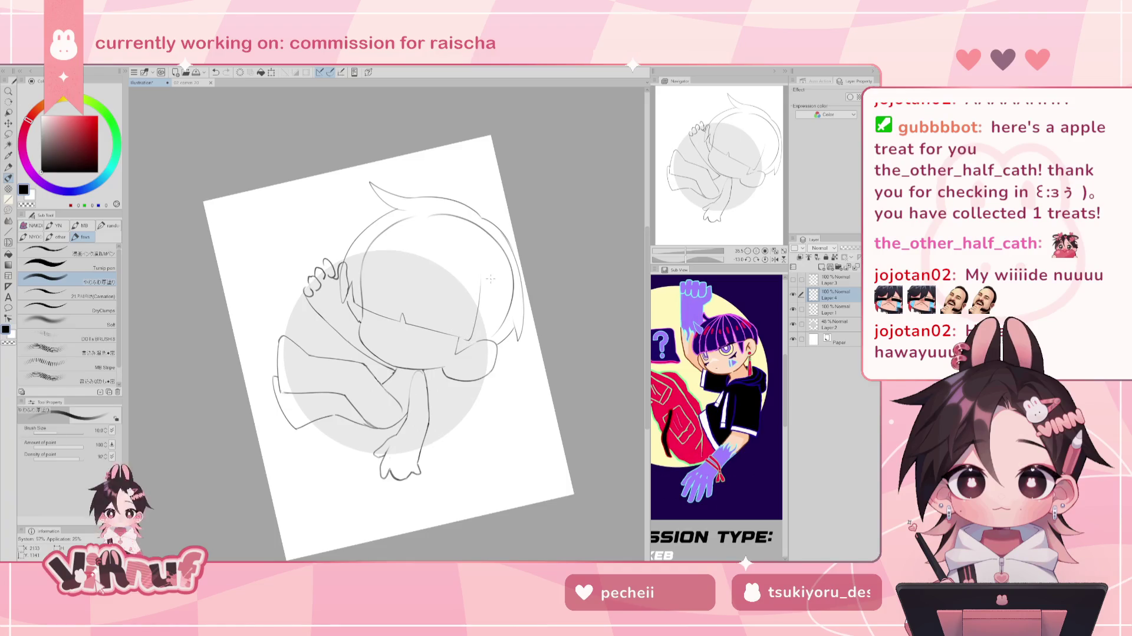
pyautogui.press('h')
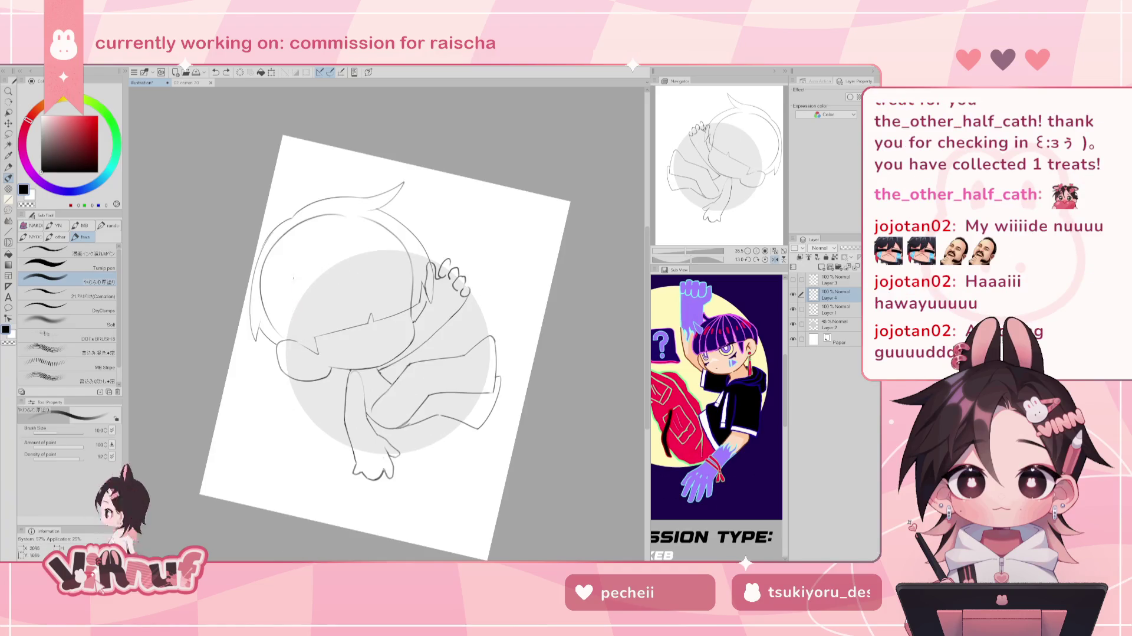
pyautogui.moveTo(293, 282); pyautogui.dragTo(296, 322)
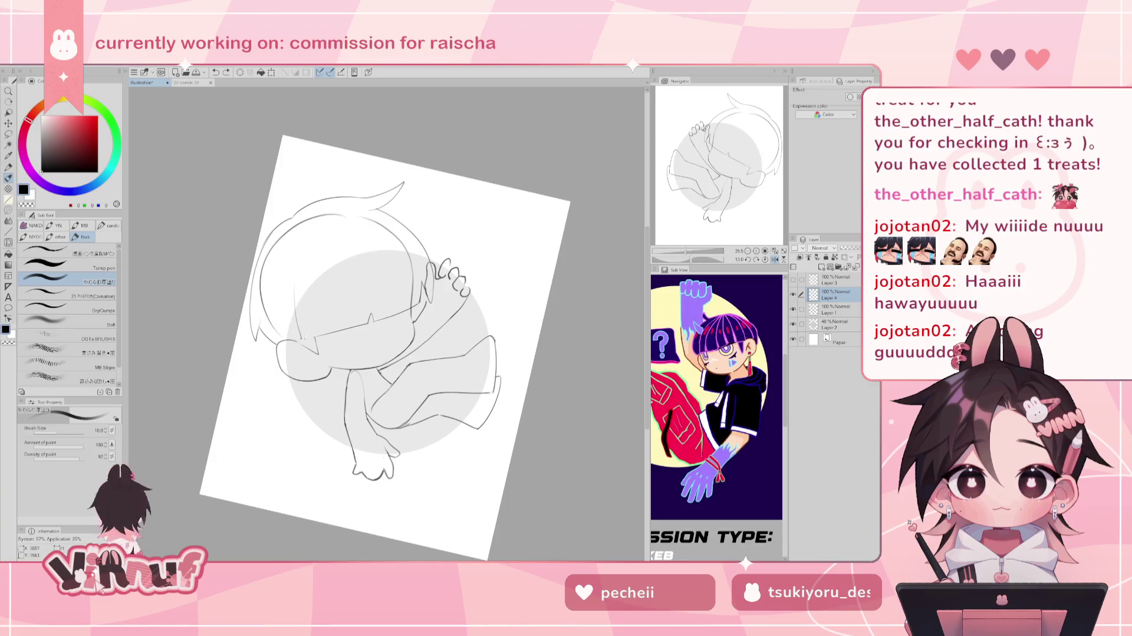
pyautogui.hotkey('ctrl', 'z')
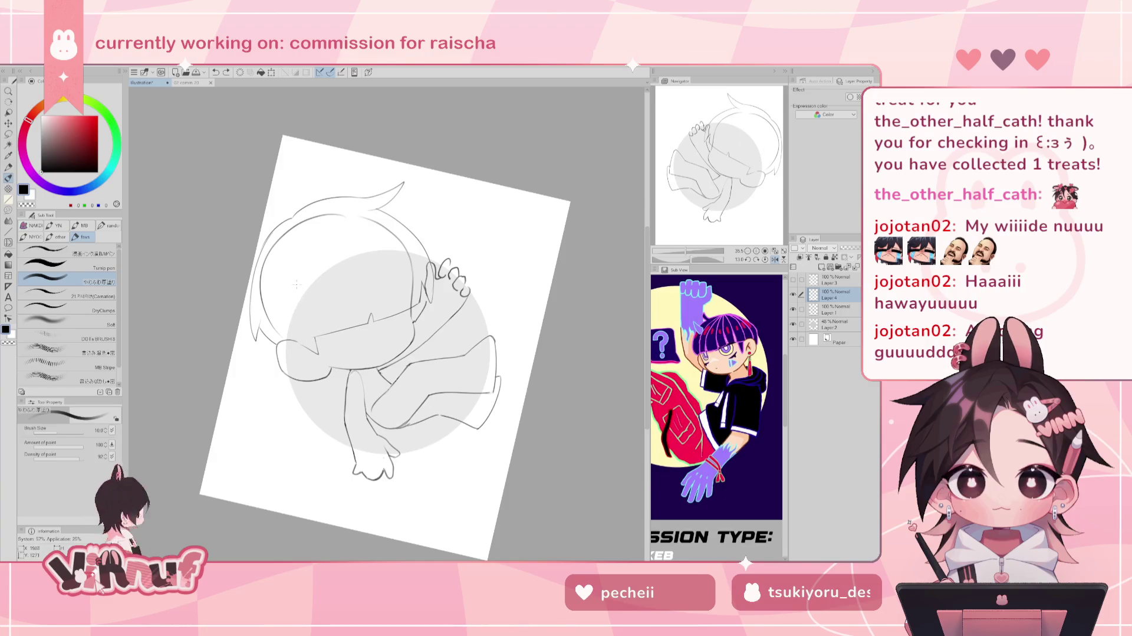
pyautogui.press('h')
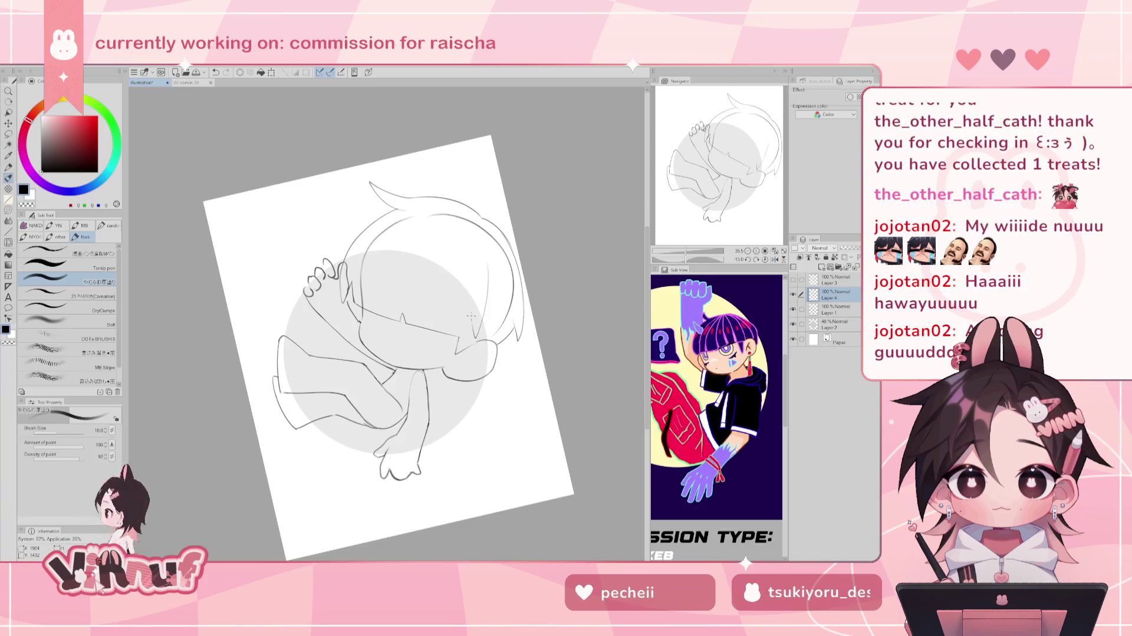
# Draw spiky hair strands along the right side of the face.
pyautogui.moveTo(488, 257); pyautogui.dragTo(477, 335)
pyautogui.moveTo(489, 284); pyautogui.dragTo(473, 334)
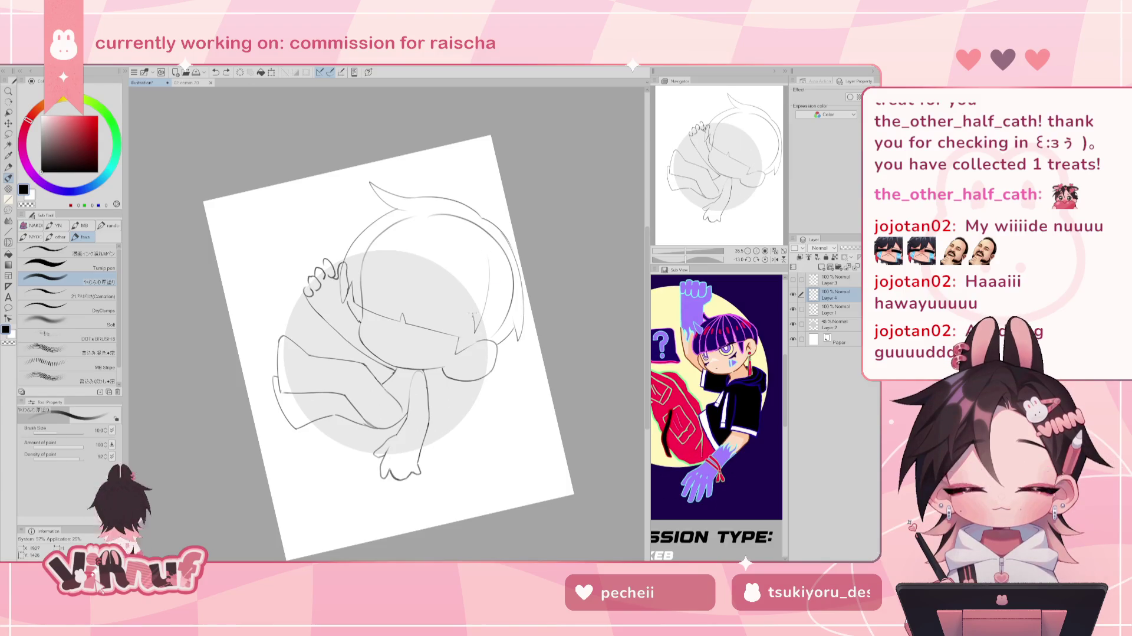
pyautogui.hotkey('ctrl', 'z')
pyautogui.moveTo(488, 258); pyautogui.dragTo(474, 336)
pyautogui.hotkey('ctrl', 'z')
pyautogui.moveTo(487, 255); pyautogui.dragTo(460, 341)
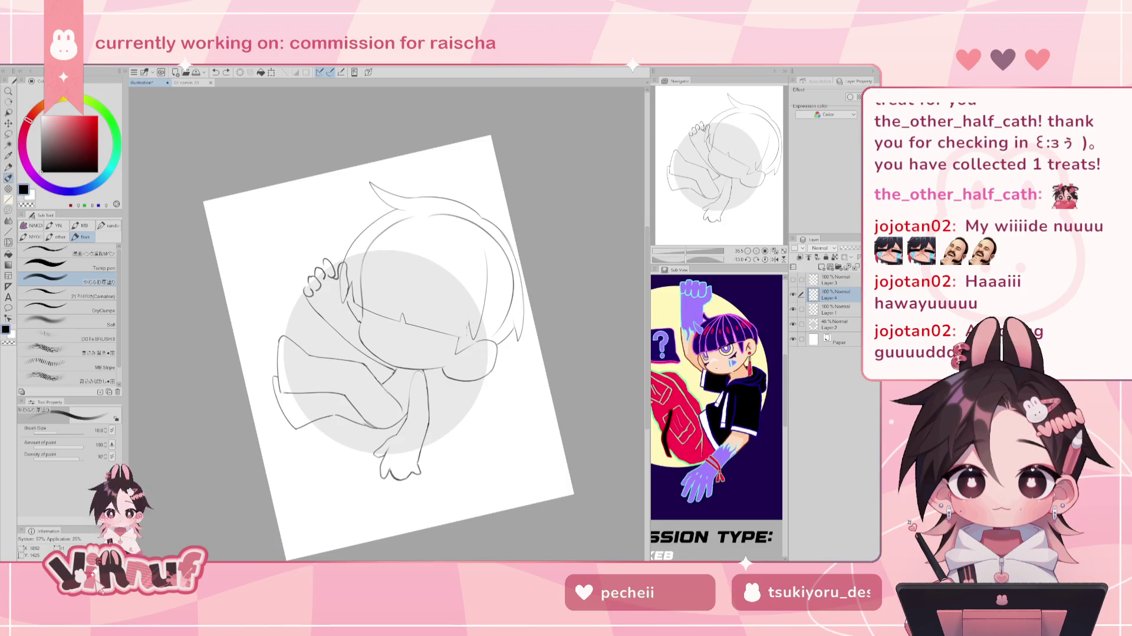
pyautogui.press('h')
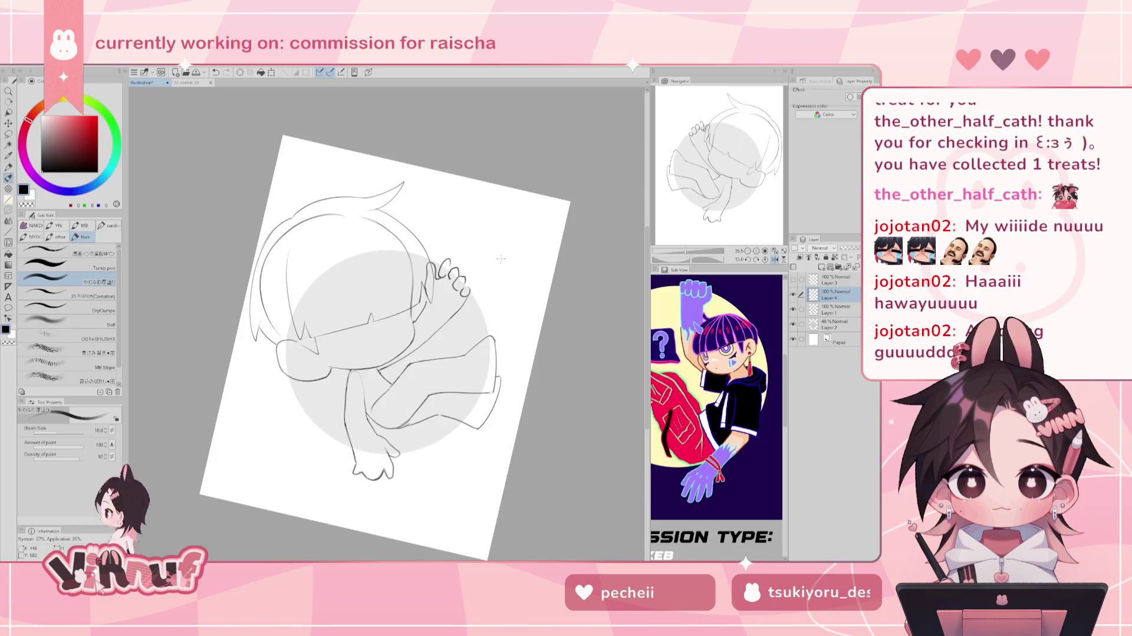
# Redraw the hair strand left of the face and mirror the view back.
pyautogui.hotkey('ctrl', 'z')
pyautogui.moveTo(283, 284); pyautogui.dragTo(319, 349)
pyautogui.hotkey('ctrl', 'z')
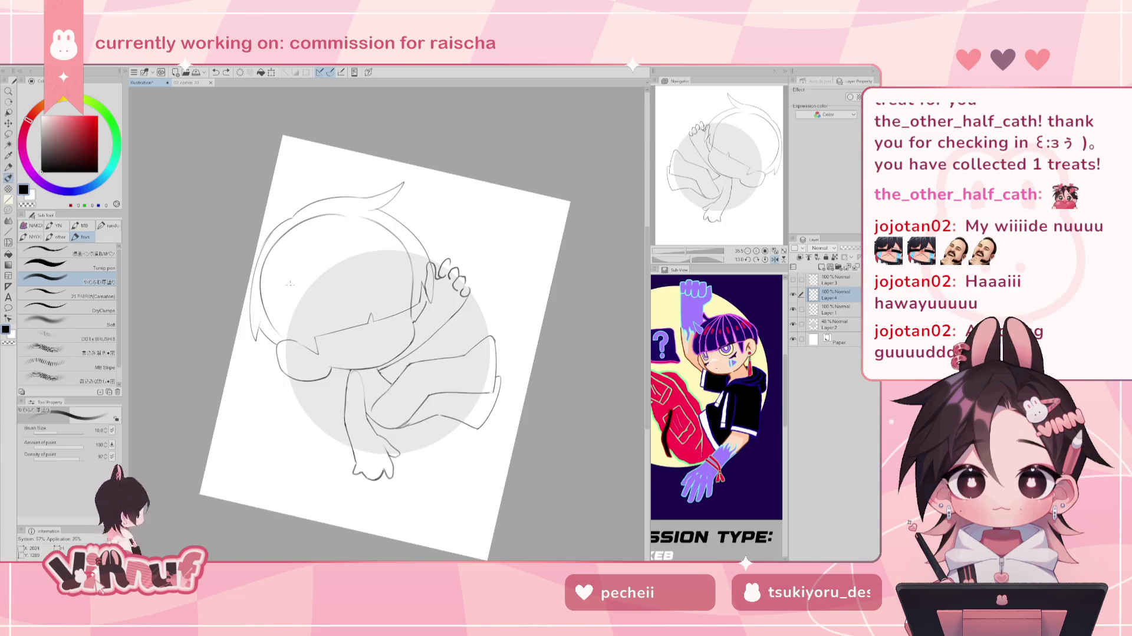
pyautogui.hotkey('ctrl', 'z')
pyautogui.moveTo(286, 276); pyautogui.dragTo(302, 331)
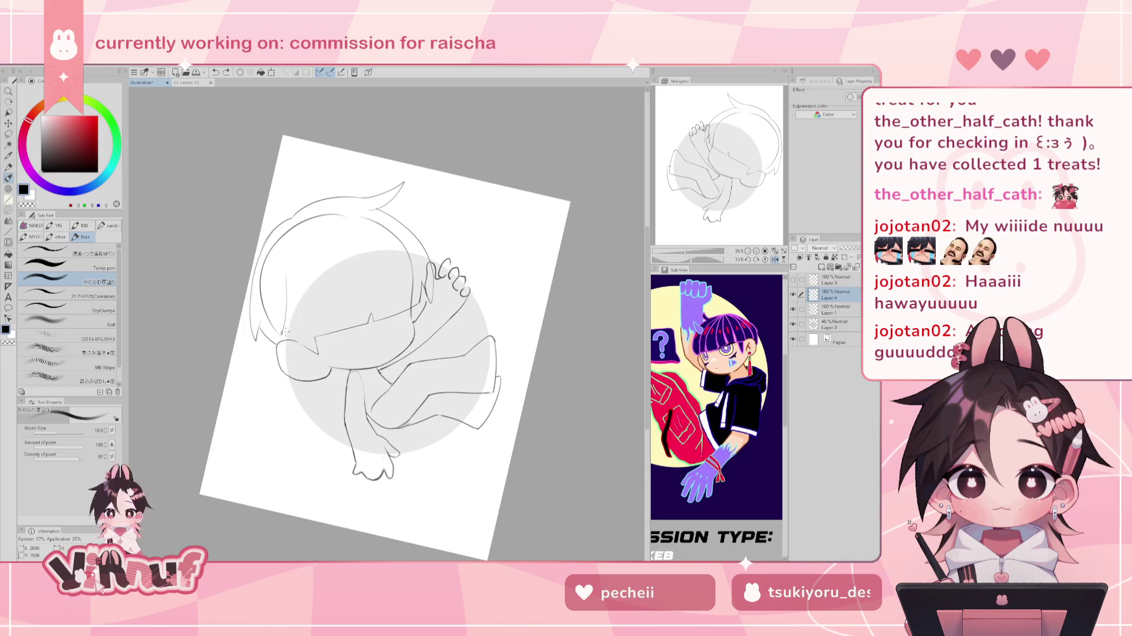
pyautogui.press('h')
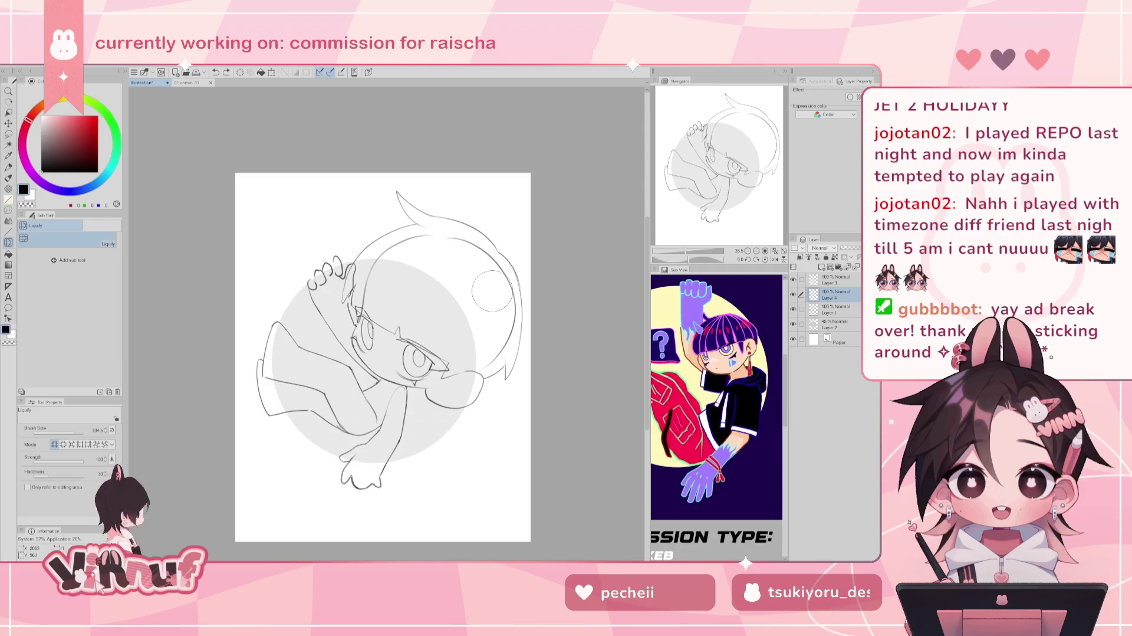
# Liquify the cheek and right-side hair with a larger brush, then toggle the hair layer to compare.
pyautogui.moveTo(490, 291); pyautogui.dragTo(447, 391)
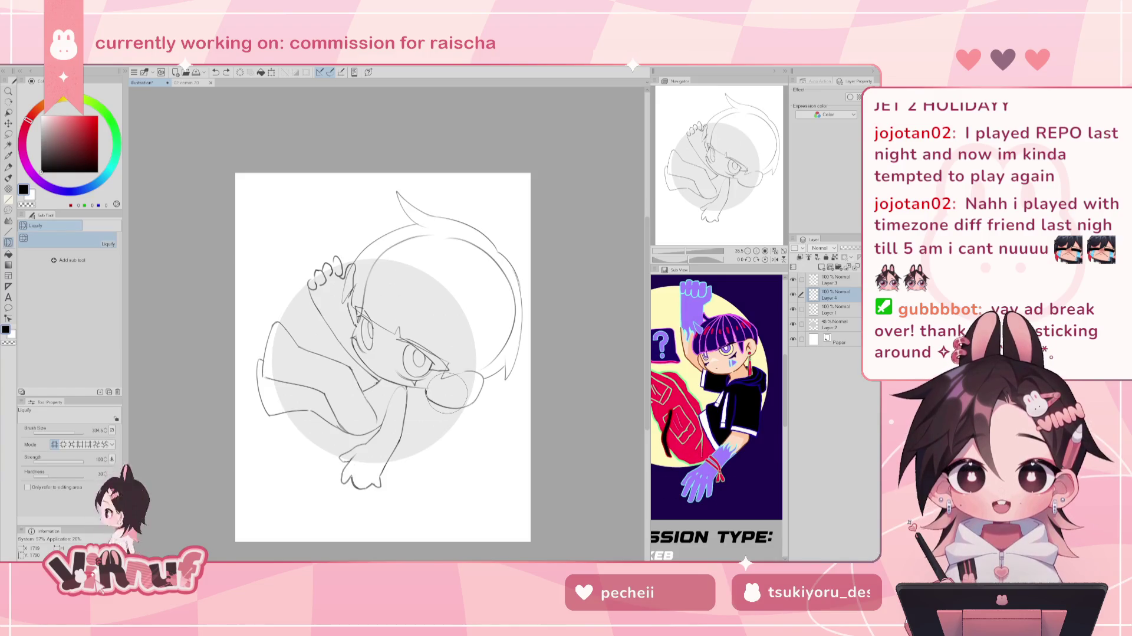
pyautogui.moveTo(80, 432); pyautogui.dragTo(83, 431)
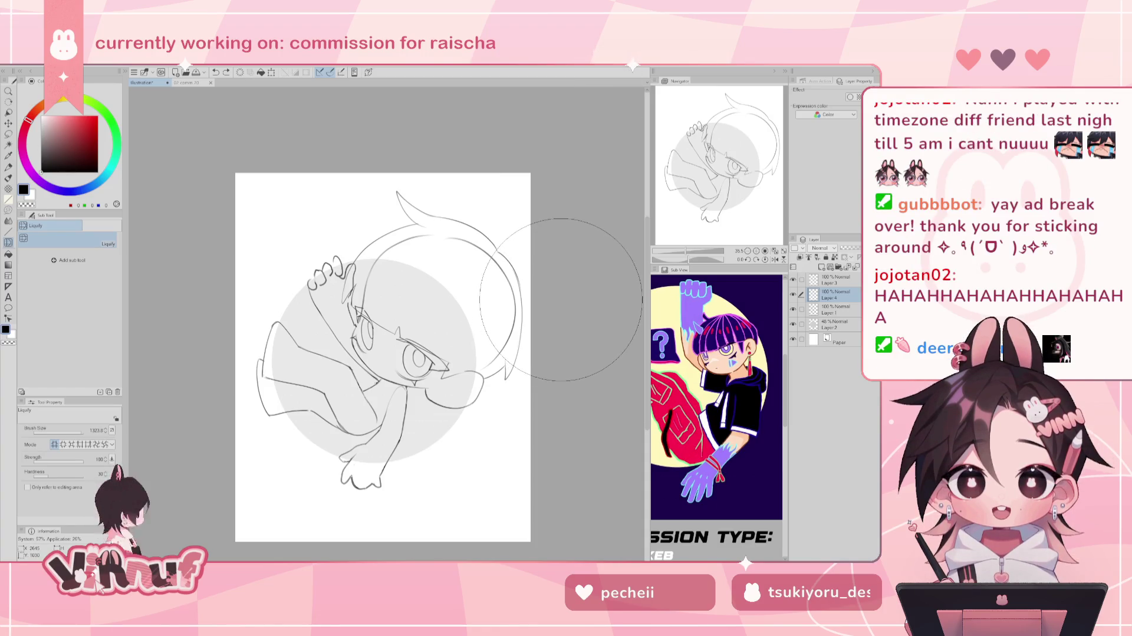
pyautogui.moveTo(561, 299); pyautogui.dragTo(571, 309)
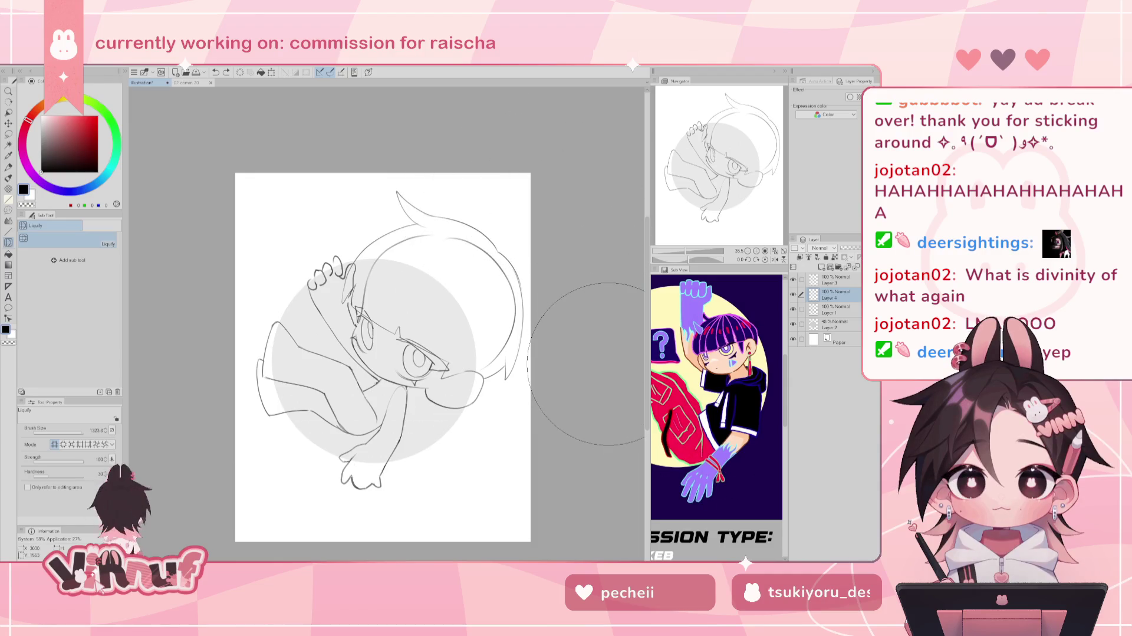
pyautogui.click(793, 294)
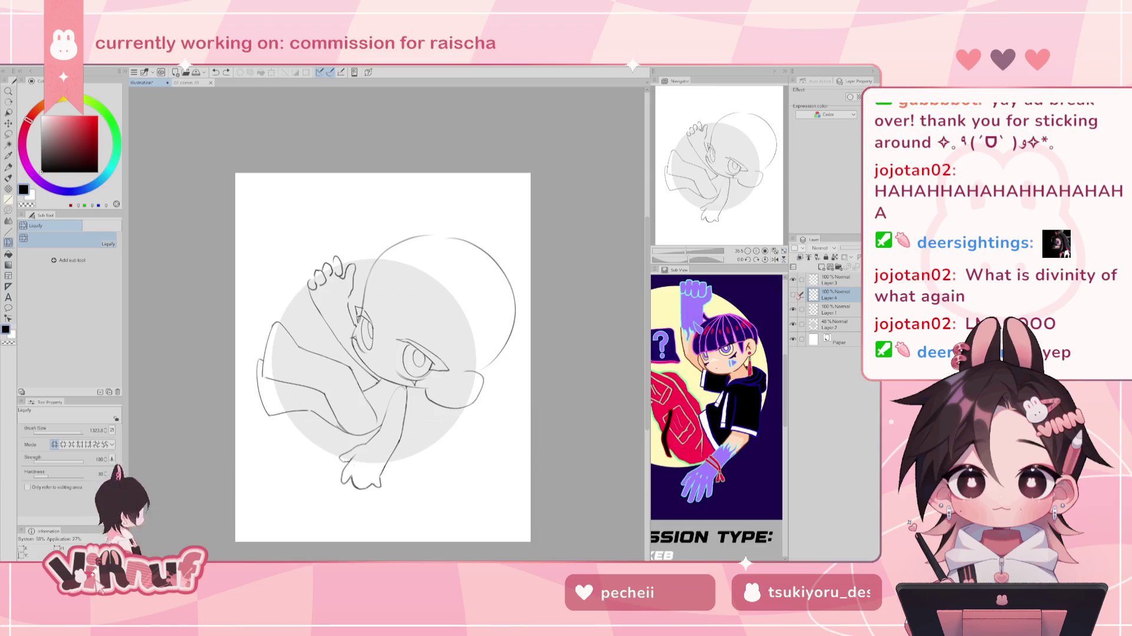
pyautogui.click(793, 294)
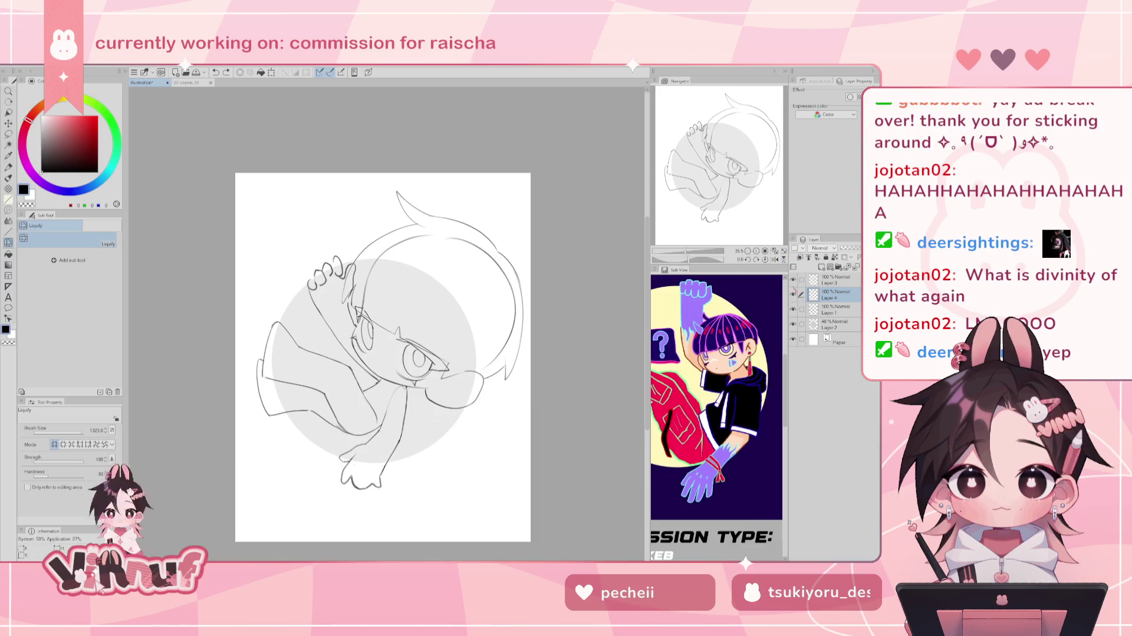
# Retry the inner fringe strand with the pencil, undoing several curve attempts.
pyautogui.press('b')
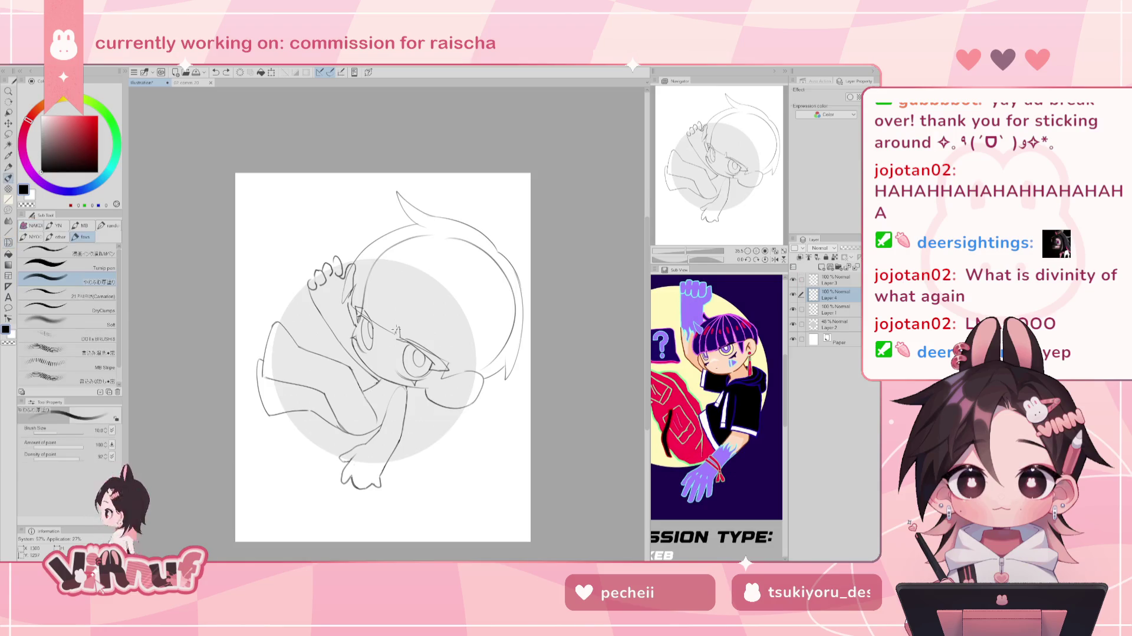
pyautogui.hotkey('ctrl', 'z')
pyautogui.hotkey('ctrl', 'y')
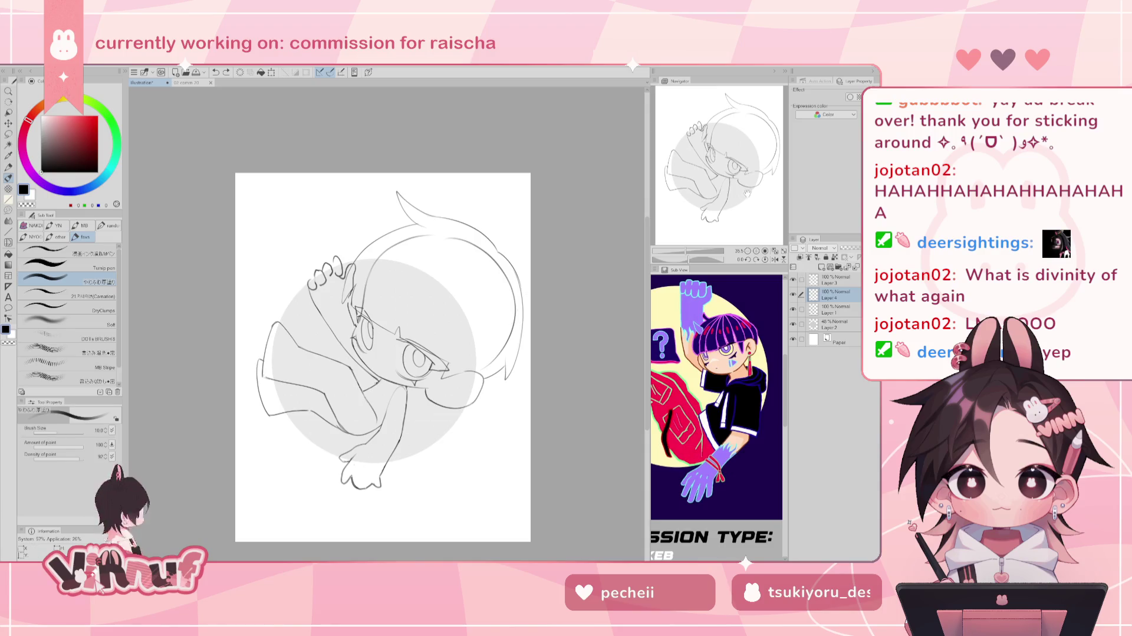
pyautogui.hotkey('ctrl', 'z')
pyautogui.moveTo(433, 251); pyautogui.dragTo(403, 340)
pyautogui.hotkey('ctrl', 'z')
pyautogui.moveTo(437, 235); pyautogui.dragTo(428, 330)
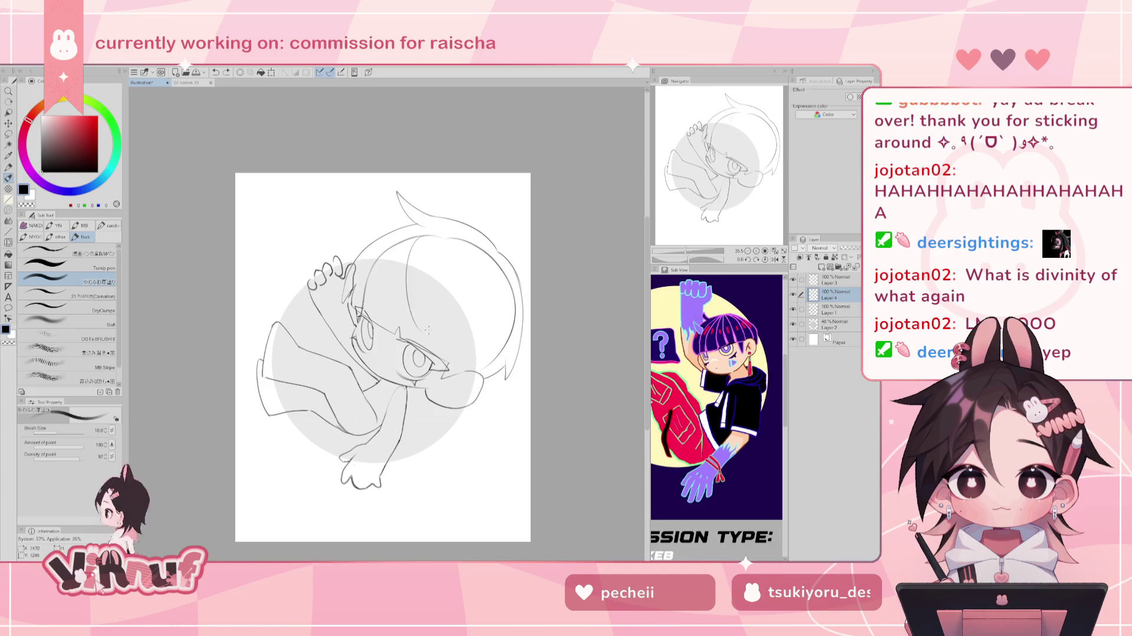
pyautogui.hotkey('ctrl', 'z')
pyautogui.moveTo(445, 235); pyautogui.dragTo(413, 303)
pyautogui.hotkey('ctrl', 'z')
# Settle on the final inner fringe strand, then tilt the canvas with the Navigator.
pyautogui.moveTo(404, 257); pyautogui.dragTo(420, 327)
pyautogui.hotkey('ctrl', 'z')
pyautogui.moveTo(445, 253); pyautogui.dragTo(420, 327)
pyautogui.hotkey('ctrl', 'z')
pyautogui.moveTo(462, 234); pyautogui.dragTo(413, 326)
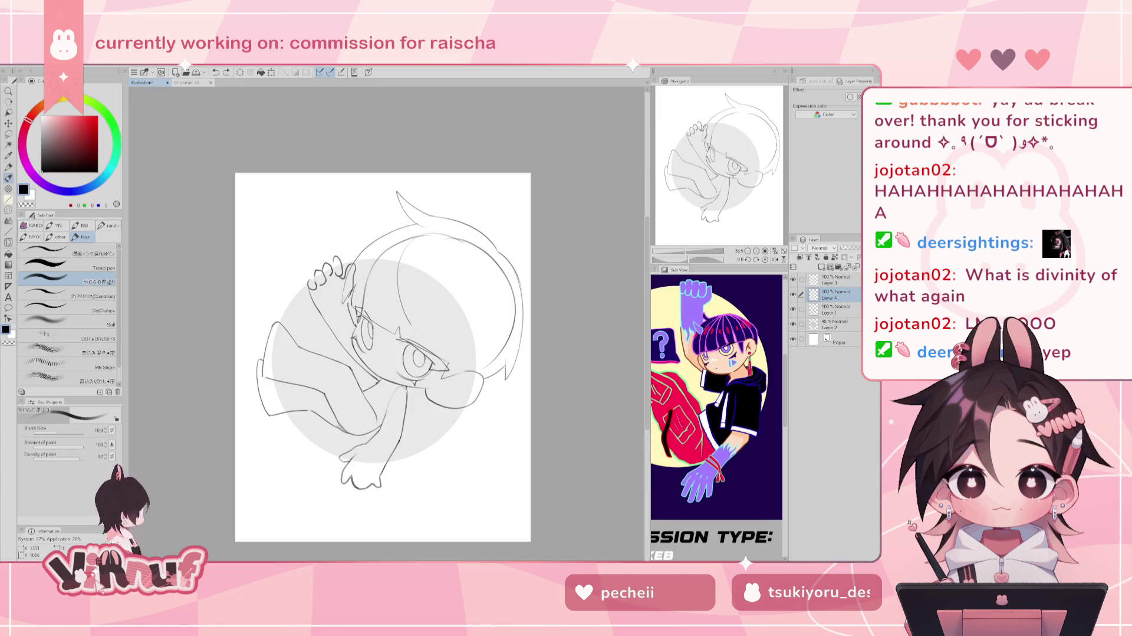
pyautogui.hotkey('ctrl', 'z')
pyautogui.moveTo(412, 240); pyautogui.dragTo(418, 330)
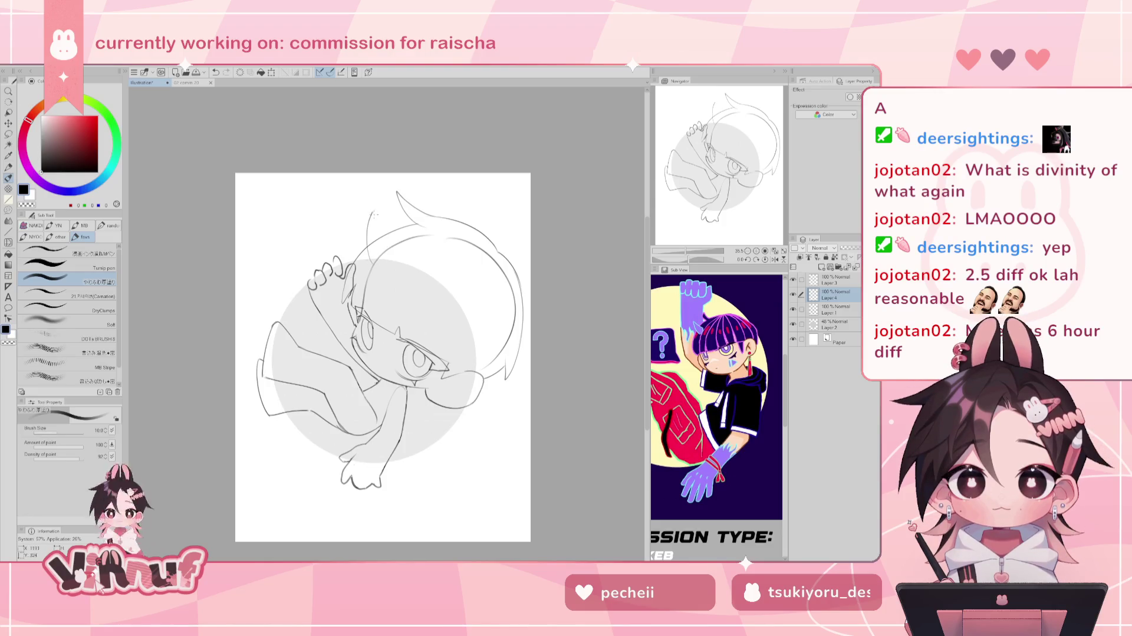
pyautogui.moveTo(371, 264); pyautogui.dragTo(373, 226)
pyautogui.hotkey('ctrl', 'z')
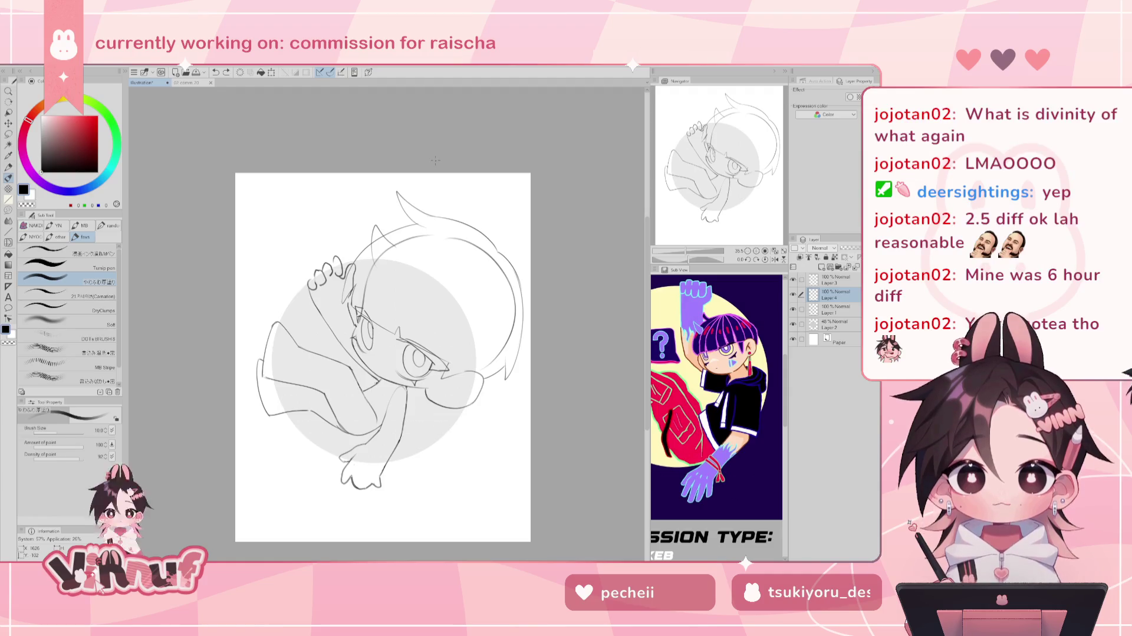
pyautogui.moveTo(688, 259); pyautogui.dragTo(694, 269)
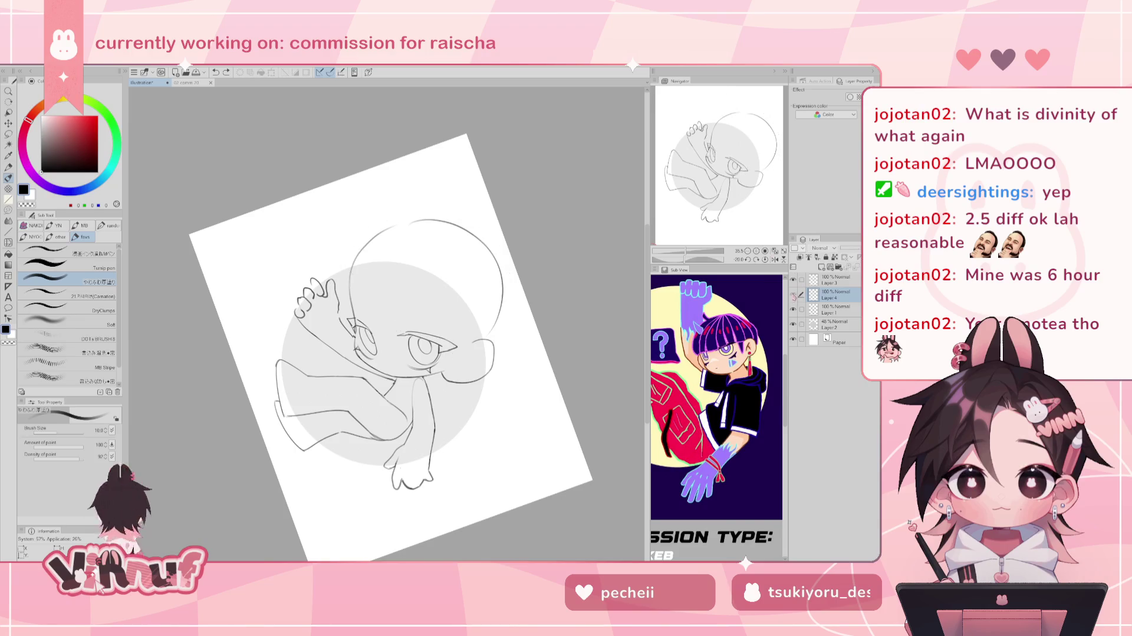
# Rotate the view slightly, return to the pencil and hide the Layer 1 body sketch.
pyautogui.moveTo(678, 260); pyautogui.dragTo(683, 260)
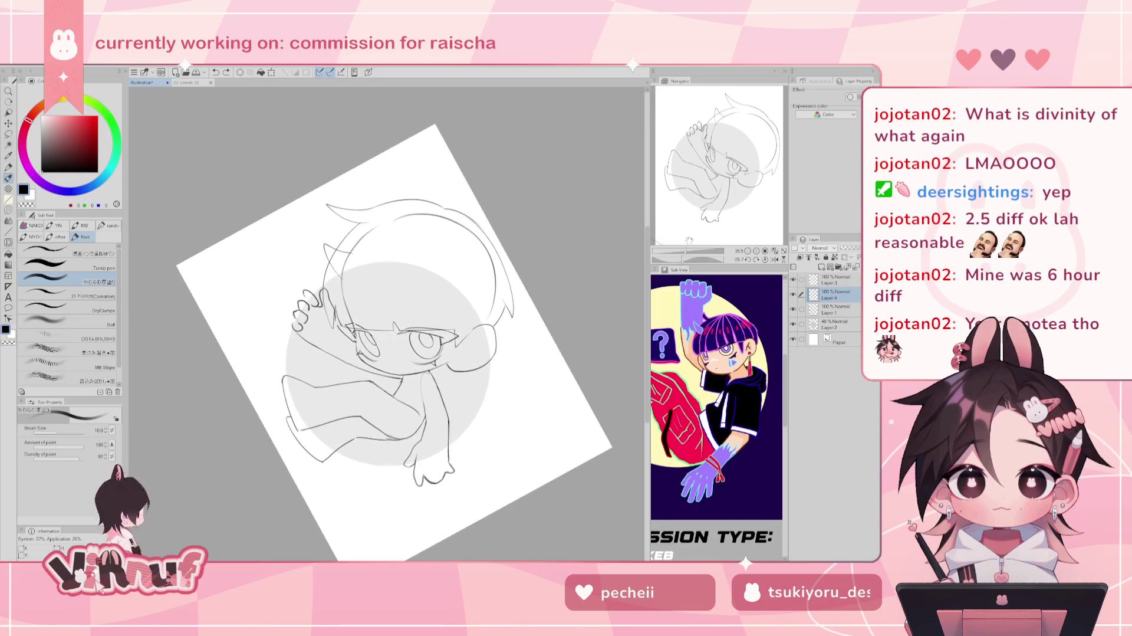
pyautogui.press('e')
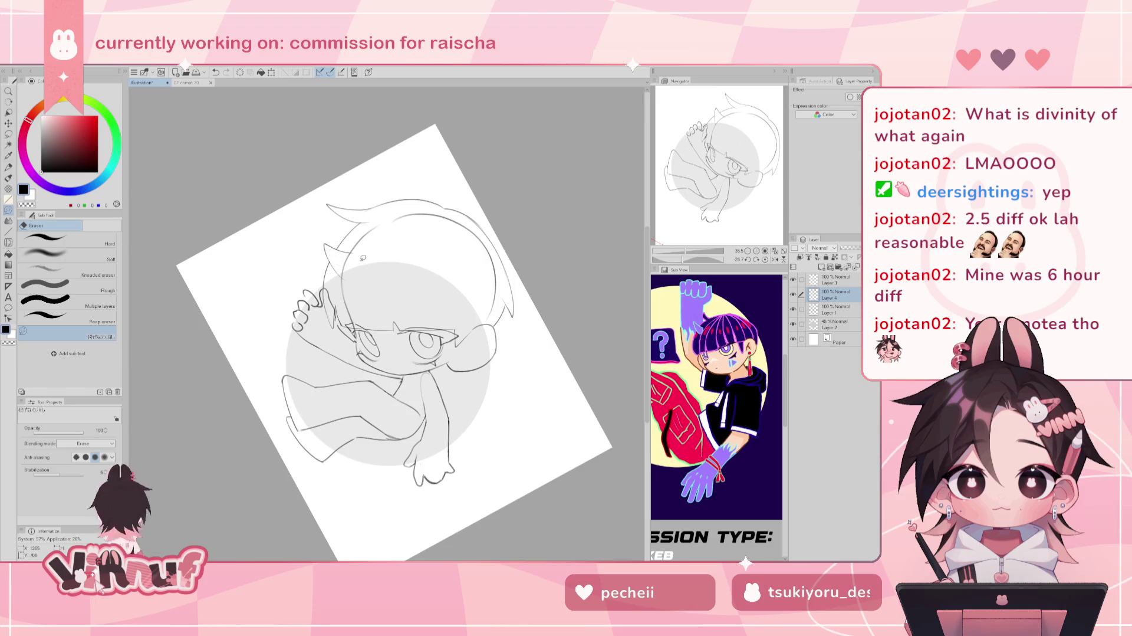
pyautogui.press('p')
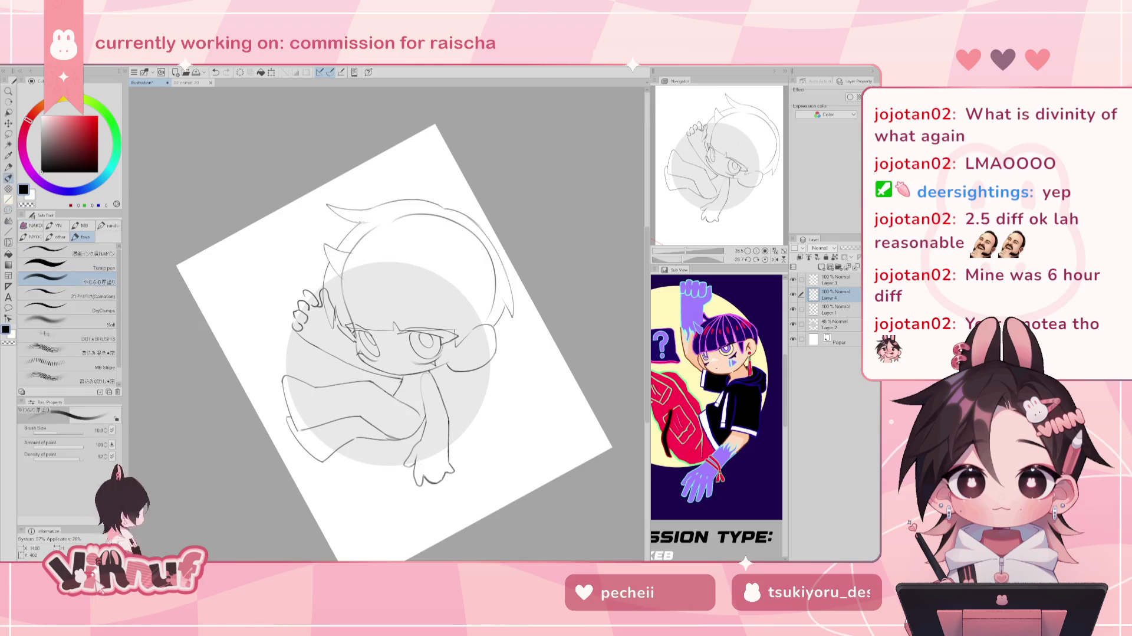
pyautogui.click(793, 309)
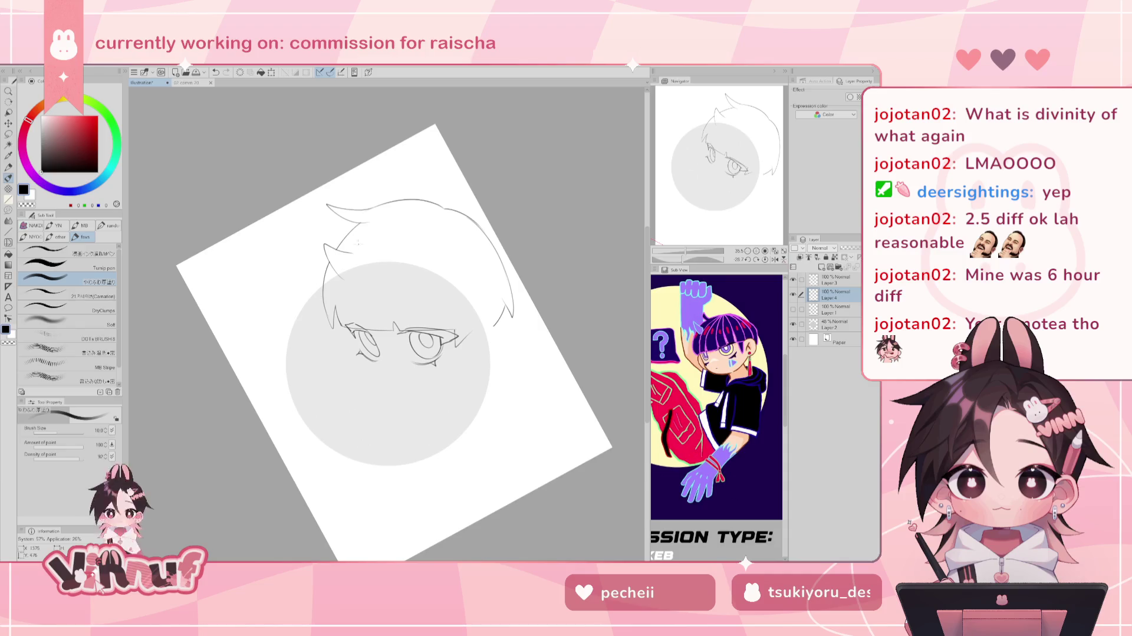
# Pencil curved hair strands left of the hair, undo one, then show Layer 1 and reset rotation.
pyautogui.moveTo(371, 231)
pyautogui.mouseDown()
pyautogui.moveTo(341, 298)
pyautogui.moveTo(338, 289)
pyautogui.mouseUp()
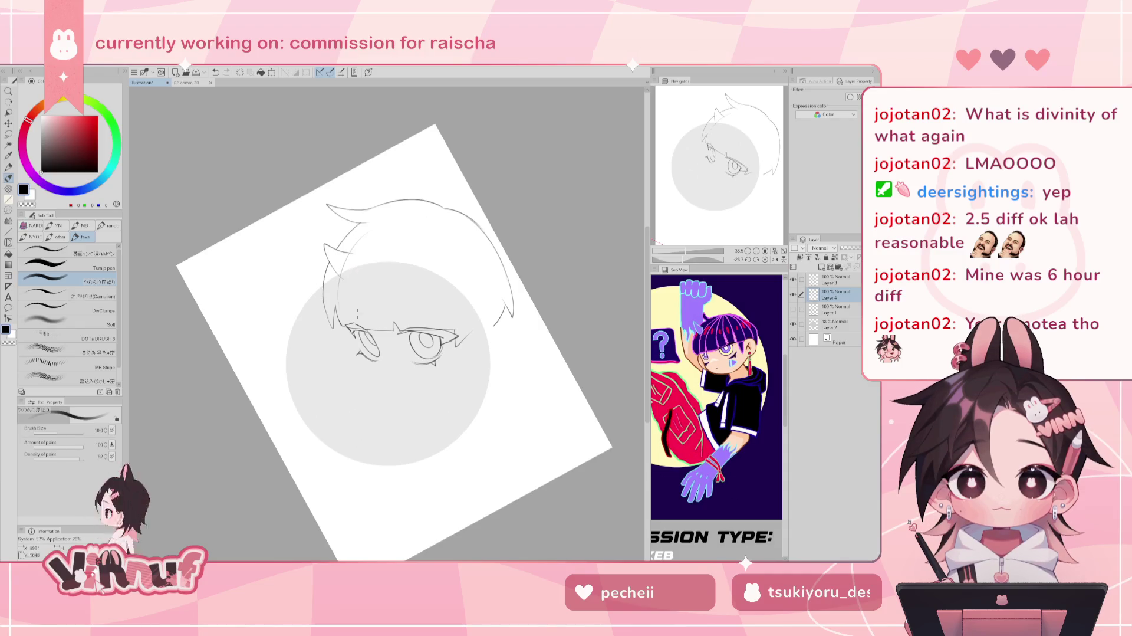
pyautogui.moveTo(358, 238); pyautogui.dragTo(343, 295)
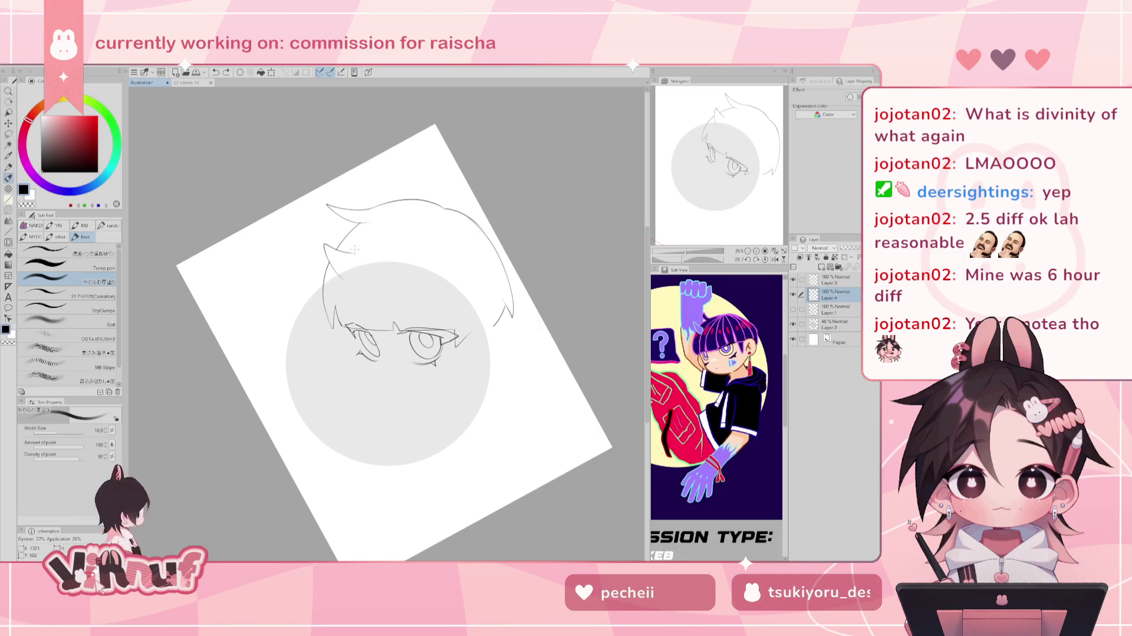
pyautogui.moveTo(375, 217); pyautogui.dragTo(347, 302)
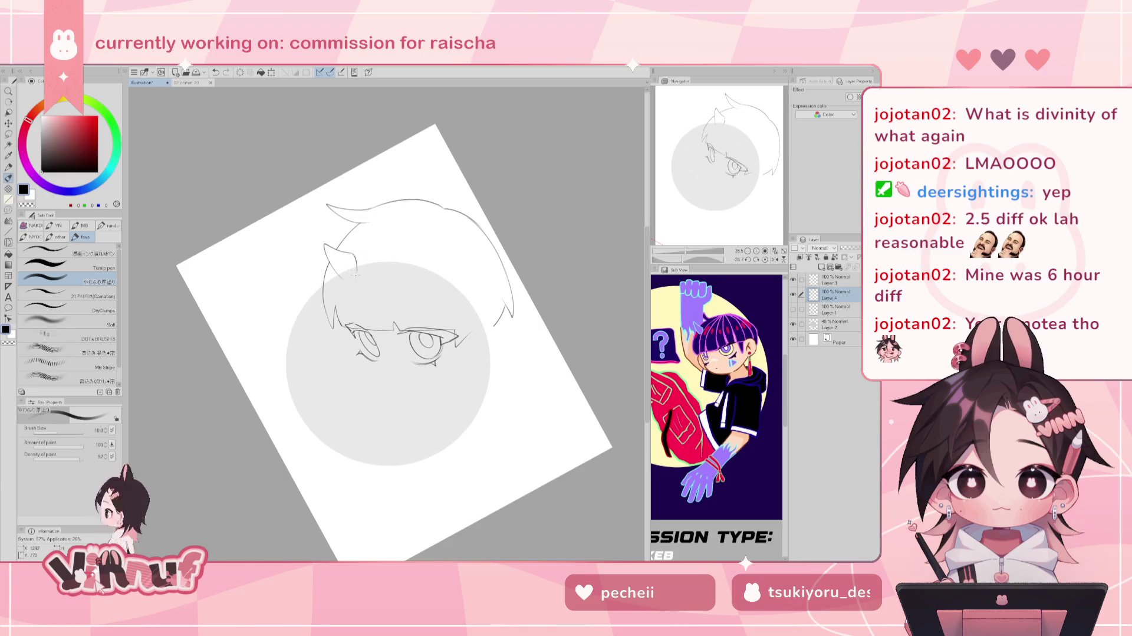
pyautogui.hotkey('ctrl', 'z')
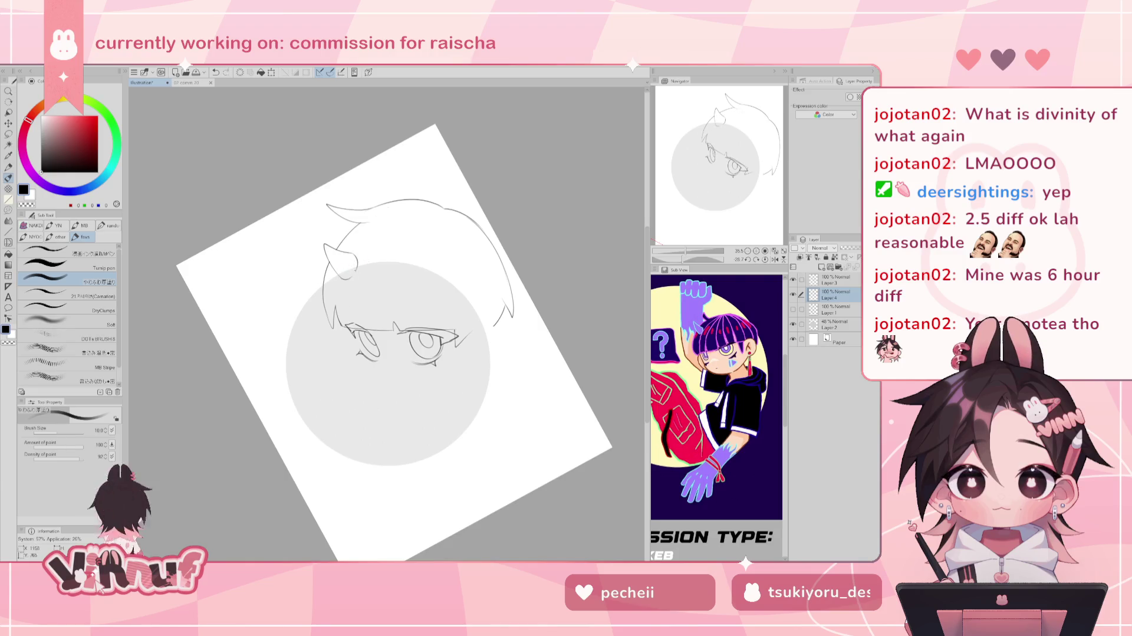
pyautogui.click(793, 309)
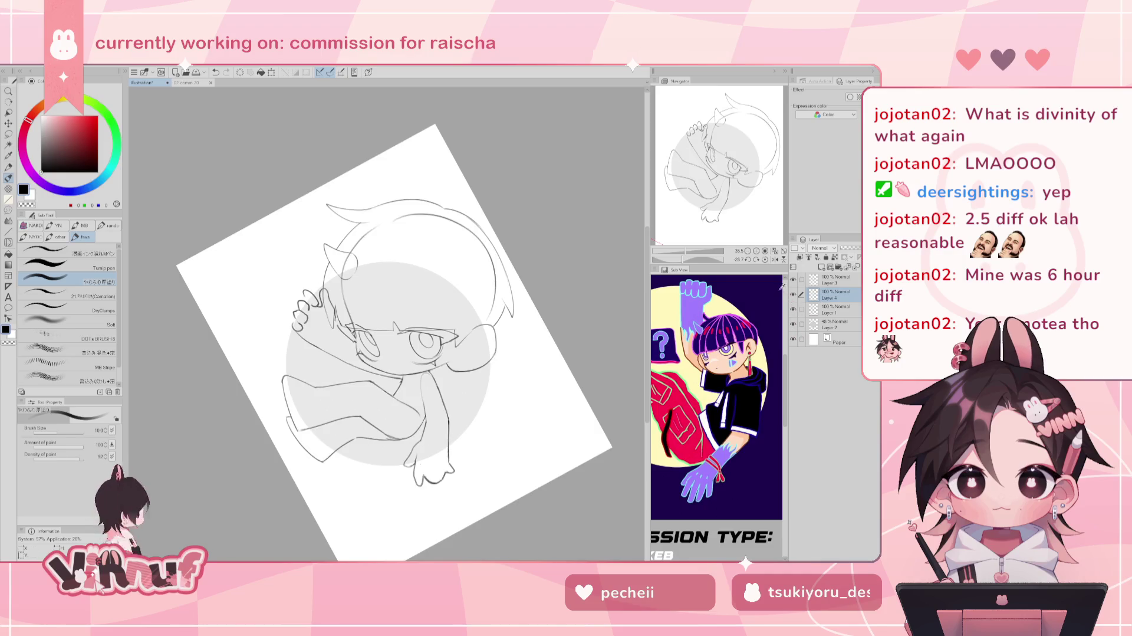
pyautogui.click(766, 259)
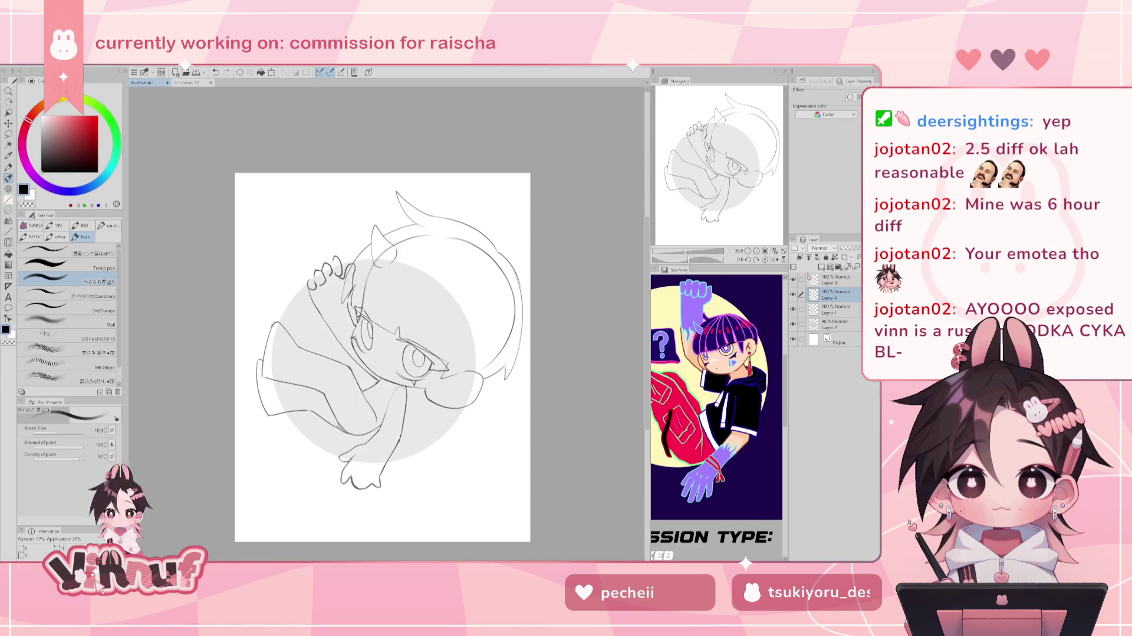
# Toggle Layer 4, reselect it via Layer 3, rotate the view, then switch to the finished chibi document.
pyautogui.click(793, 294)
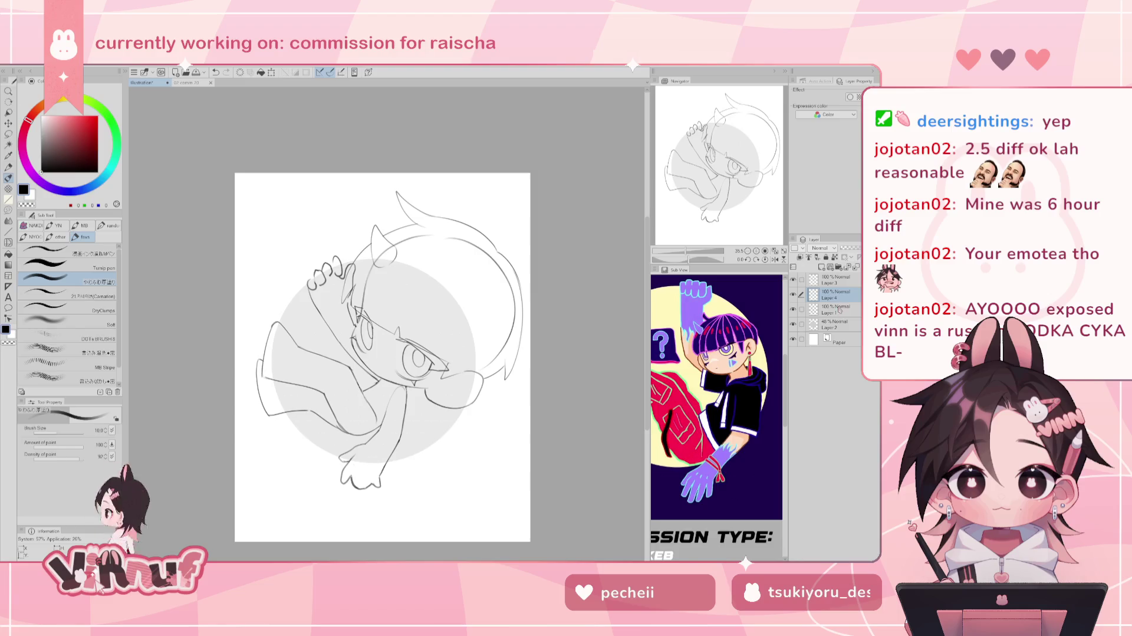
pyautogui.click(836, 280)
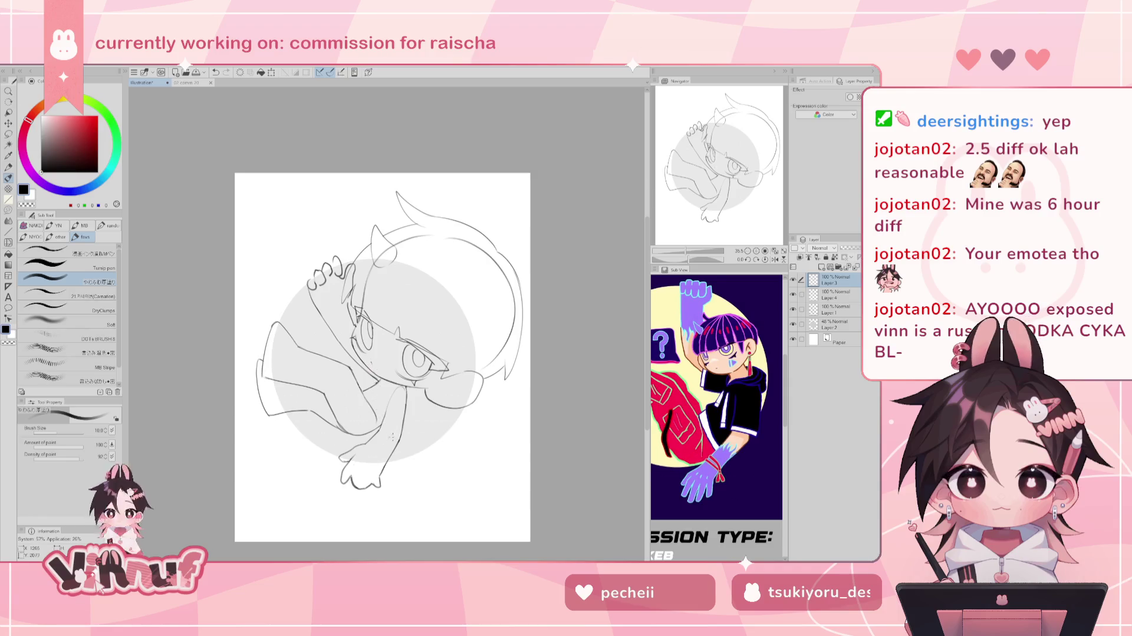
pyautogui.click(797, 294)
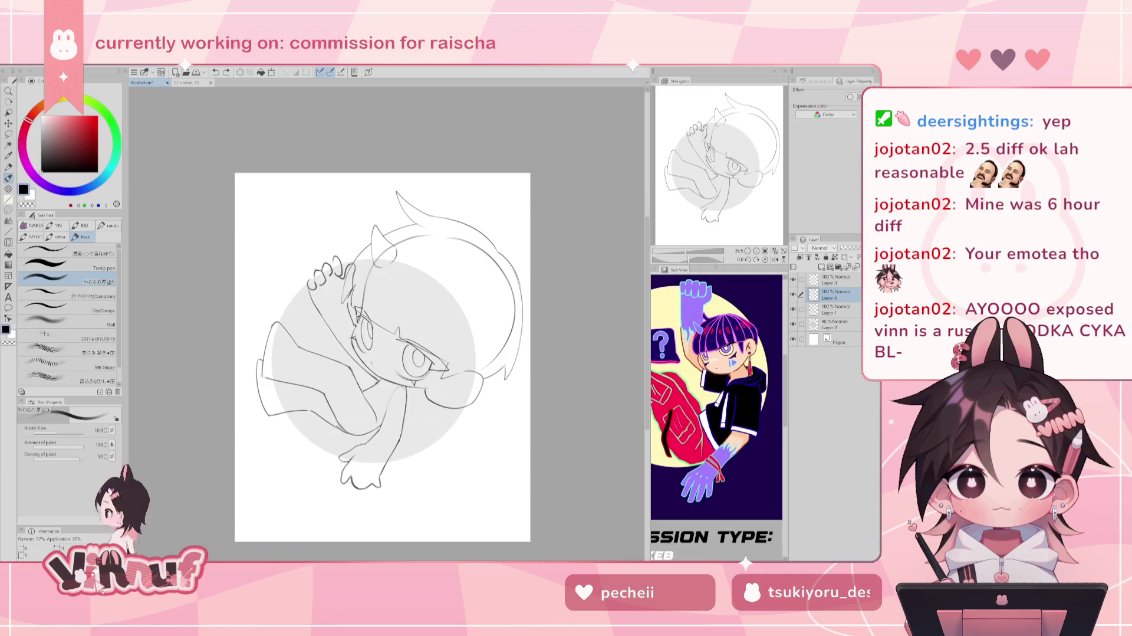
pyautogui.moveTo(689, 260); pyautogui.dragTo(683, 260)
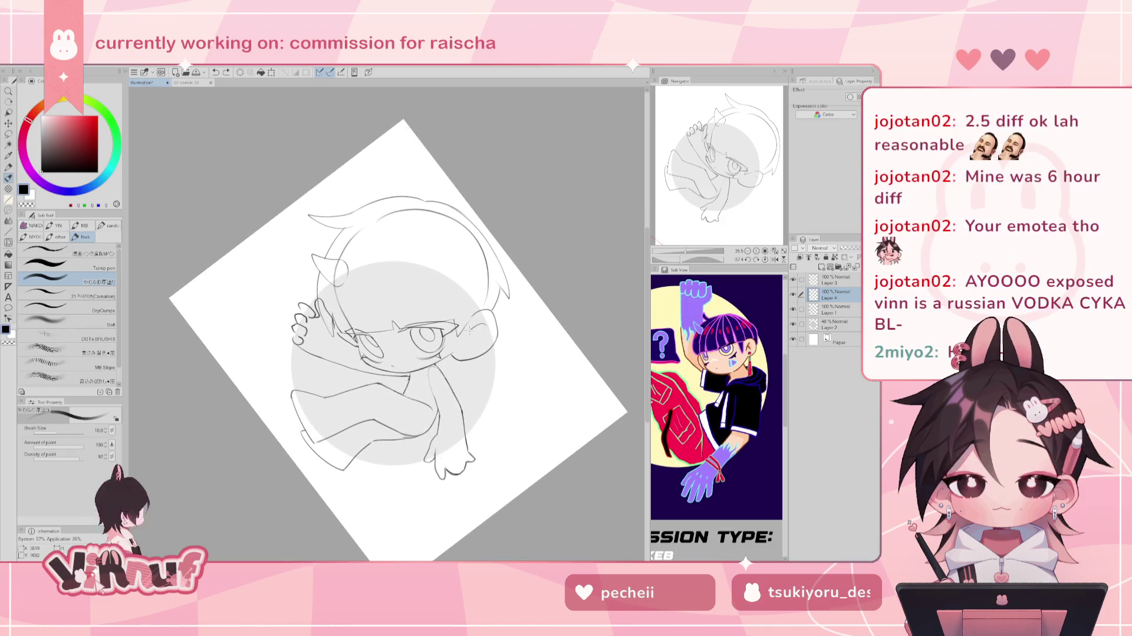
pyautogui.click(193, 82)
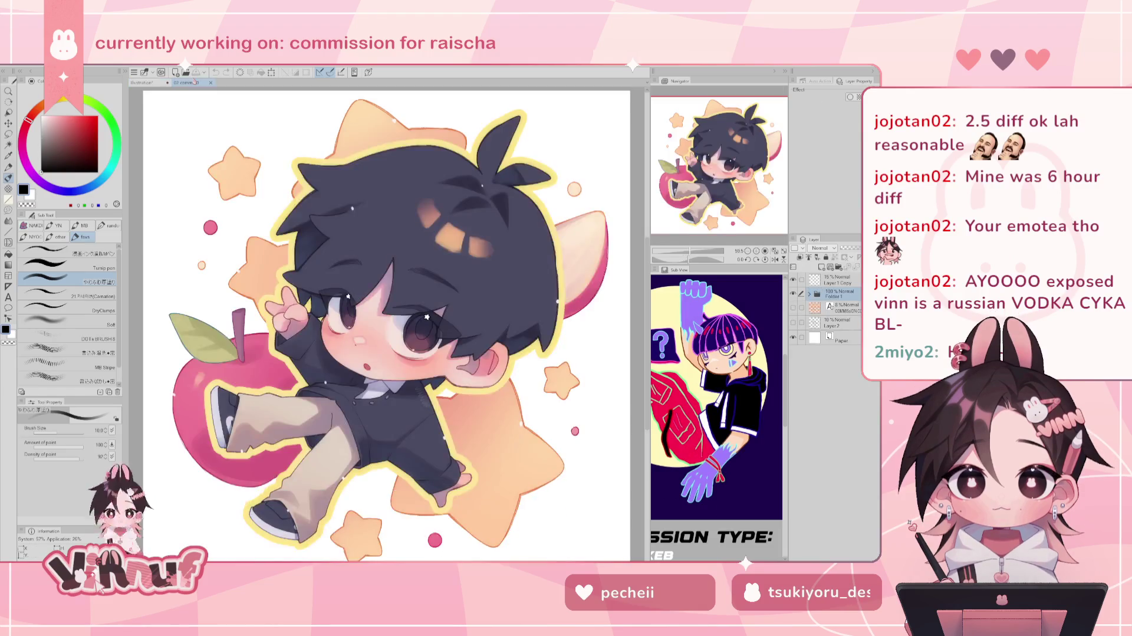
# Return to the sketch, try and undo an inner-ear line, and recheck the finished reference.
pyautogui.click(144, 82)
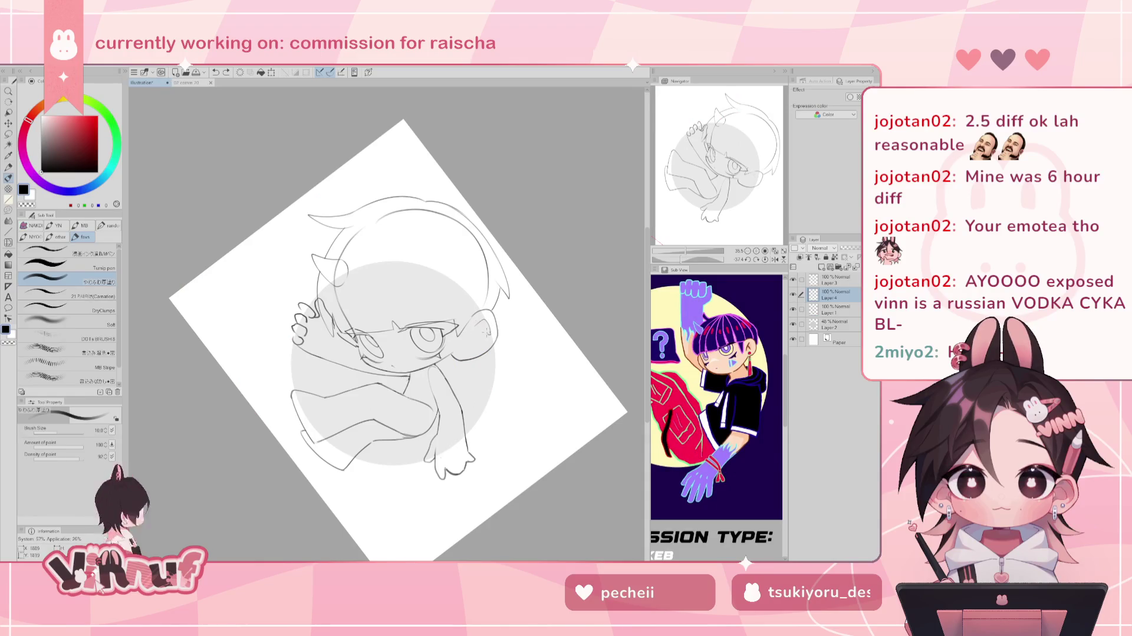
pyautogui.moveTo(488, 323); pyautogui.dragTo(480, 335)
pyautogui.hotkey('ctrl', 'z')
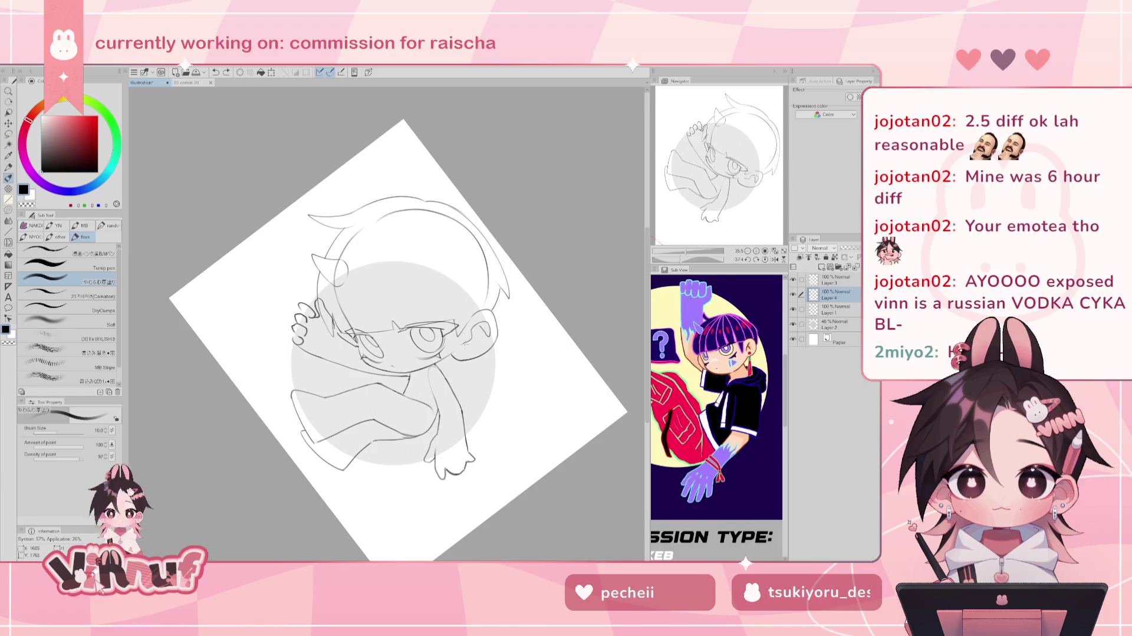
pyautogui.hotkey('ctrl', 'z')
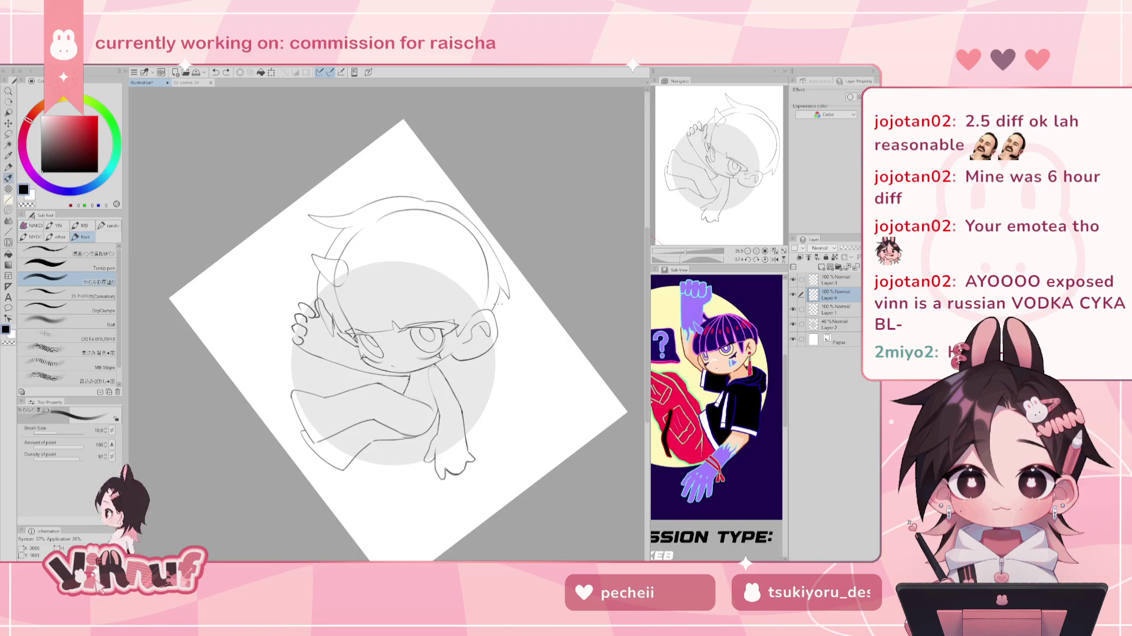
pyautogui.click(197, 83)
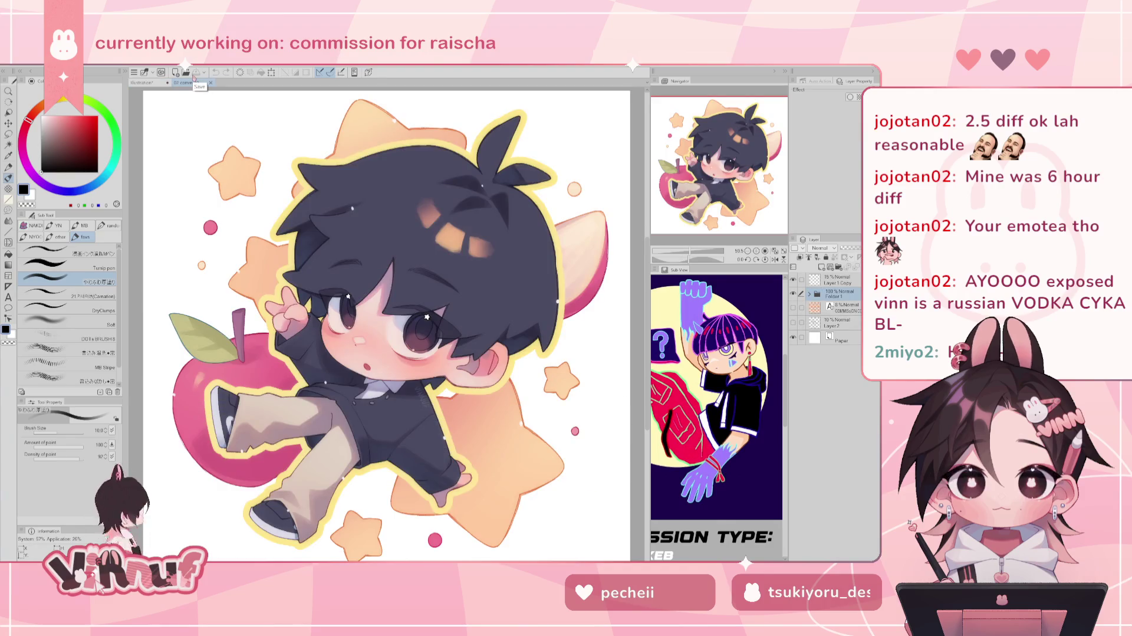
pyautogui.click(142, 82)
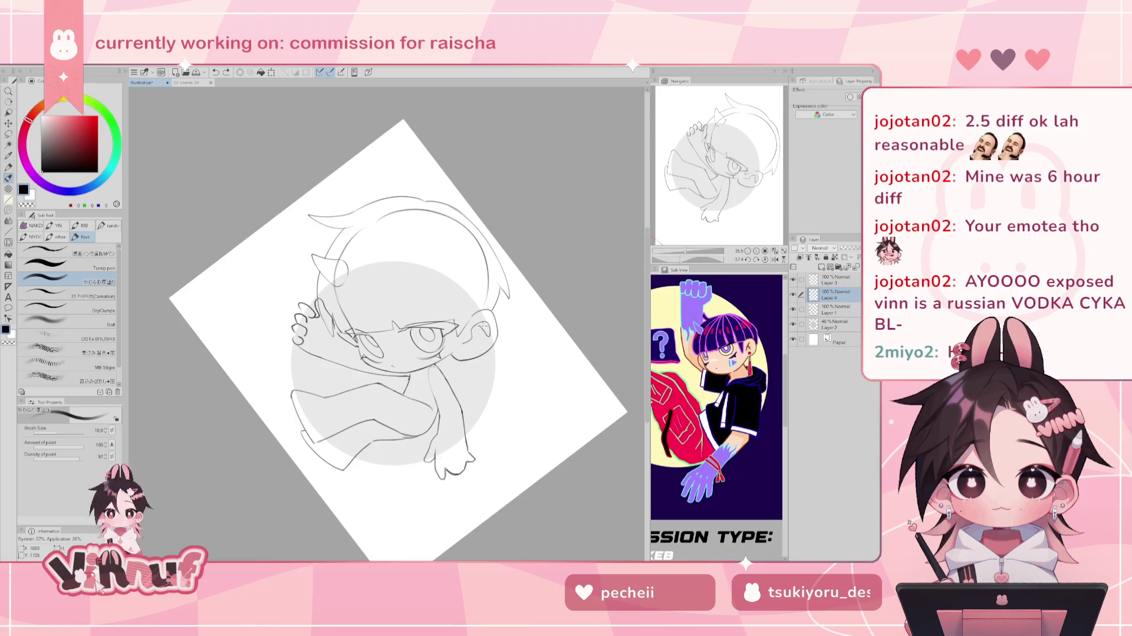
# Draw a short line inside the right ear with the pen, undoing and redrawing attempts.
pyautogui.press('e')
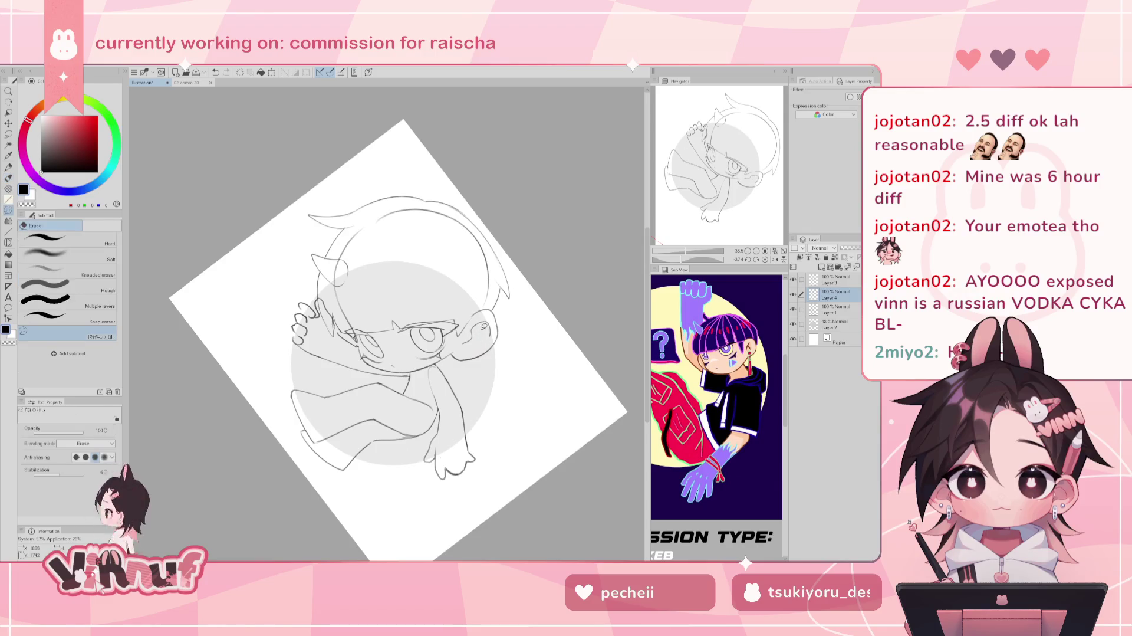
pyautogui.press('p')
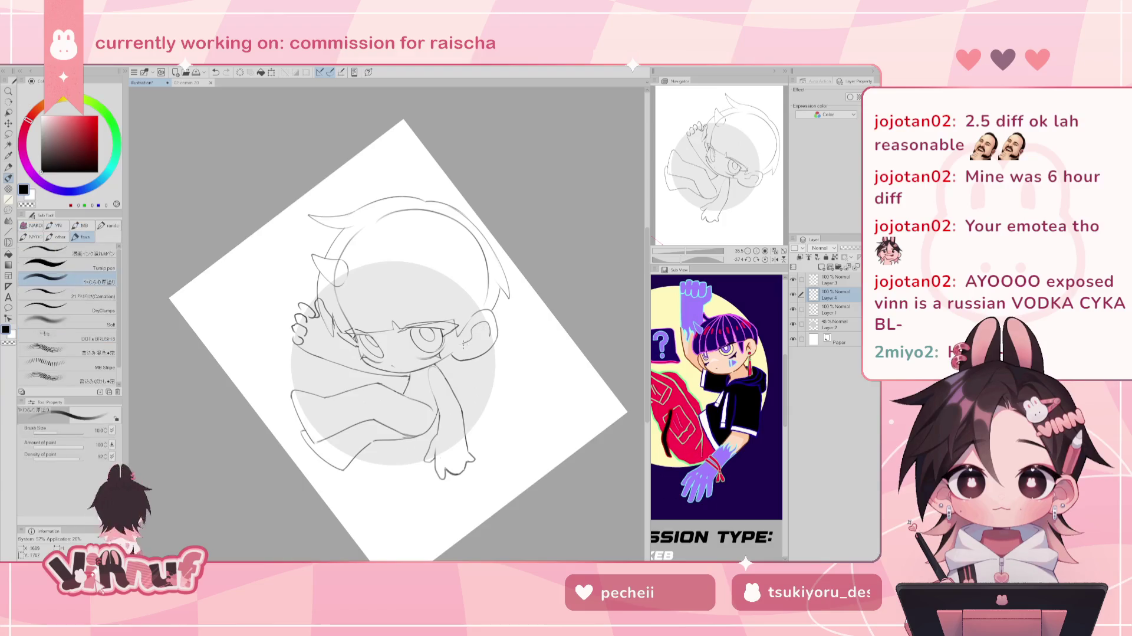
pyautogui.hotkey('ctrl', 'z')
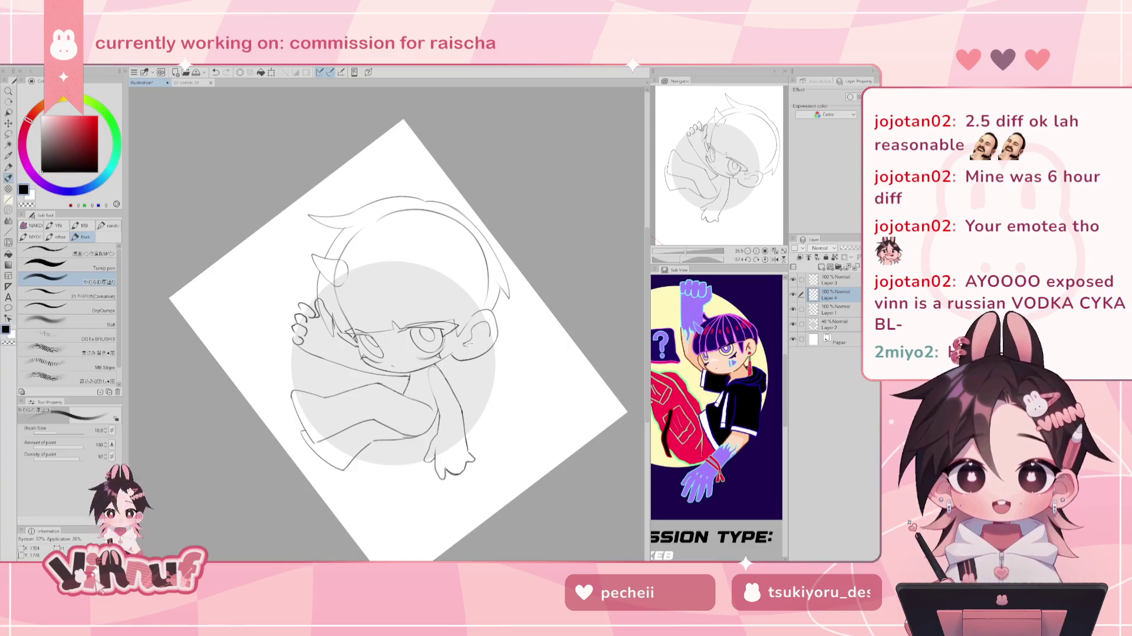
pyautogui.hotkey('ctrl', 'z')
pyautogui.moveTo(464, 344); pyautogui.dragTo(481, 343)
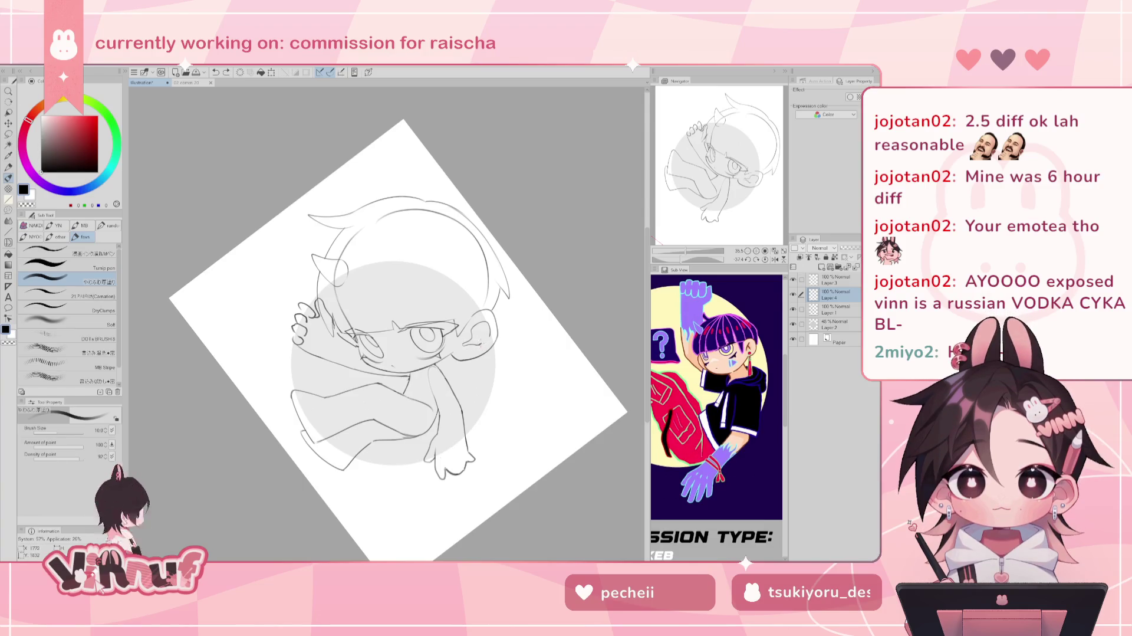
pyautogui.hotkey('ctrl', 'z')
pyautogui.moveTo(466, 343); pyautogui.dragTo(475, 344)
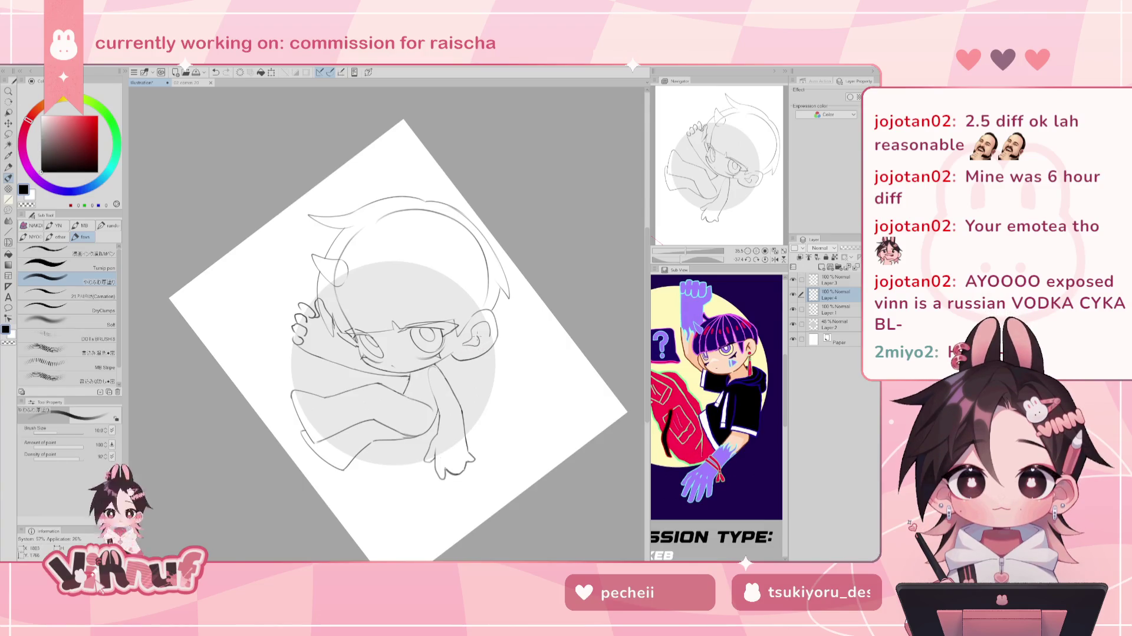
# Settle the final ear line, straighten the canvas and hide Layer 4.
pyautogui.hotkey('ctrl', 'z')
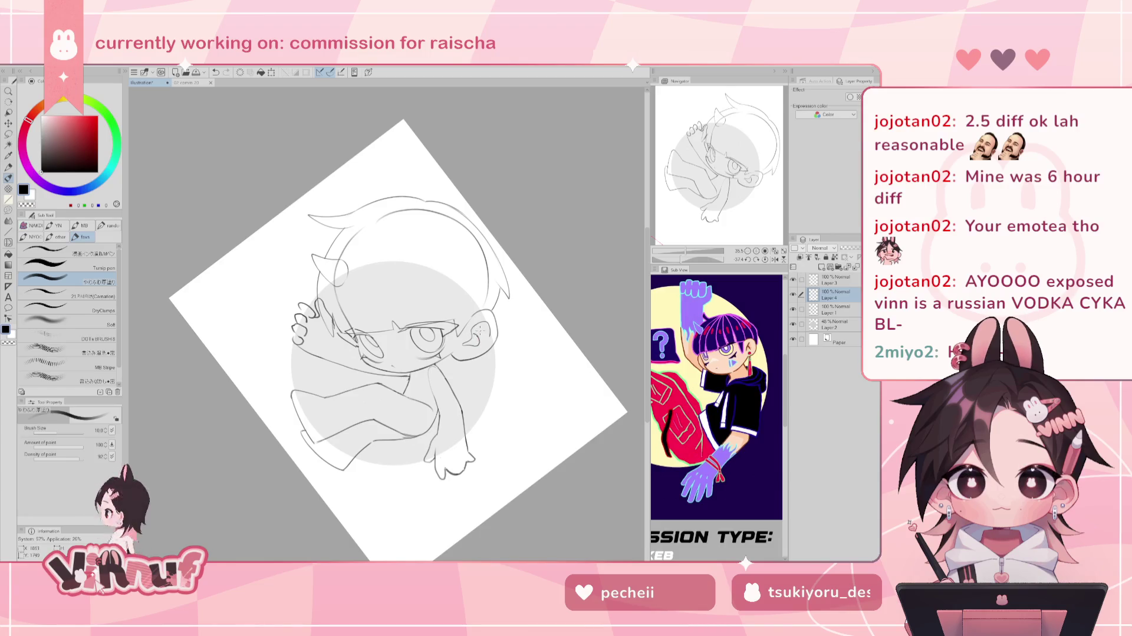
pyautogui.moveTo(477, 333); pyautogui.dragTo(481, 340)
pyautogui.hotkey('ctrl', 'z')
pyautogui.hotkey('ctrl', 'z')
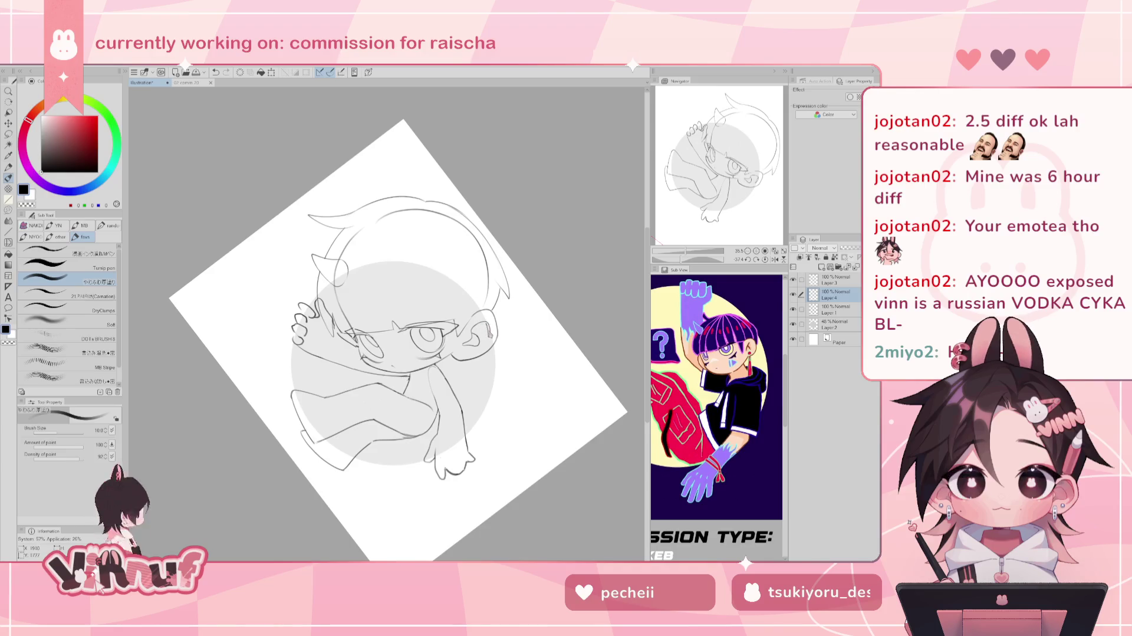
pyautogui.moveTo(487, 333); pyautogui.dragTo(490, 319)
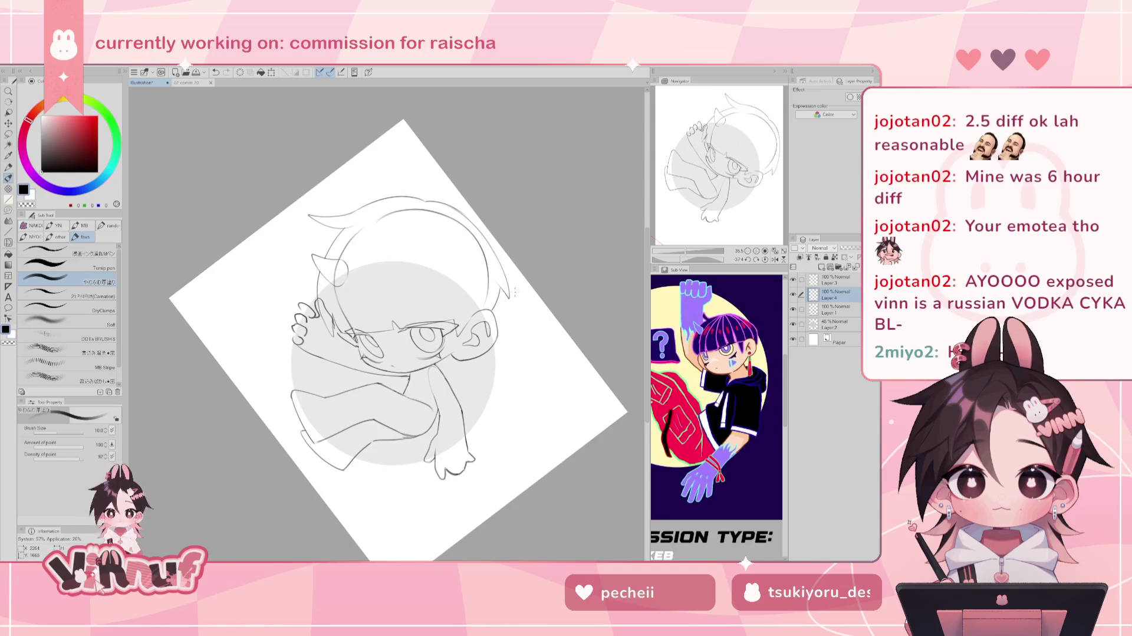
pyautogui.click(765, 260)
pyautogui.click(793, 294)
# Show Layer 4, pick Liquify with a smaller brush, and make Layer 1 active.
pyautogui.click(793, 295)
pyautogui.press('j')
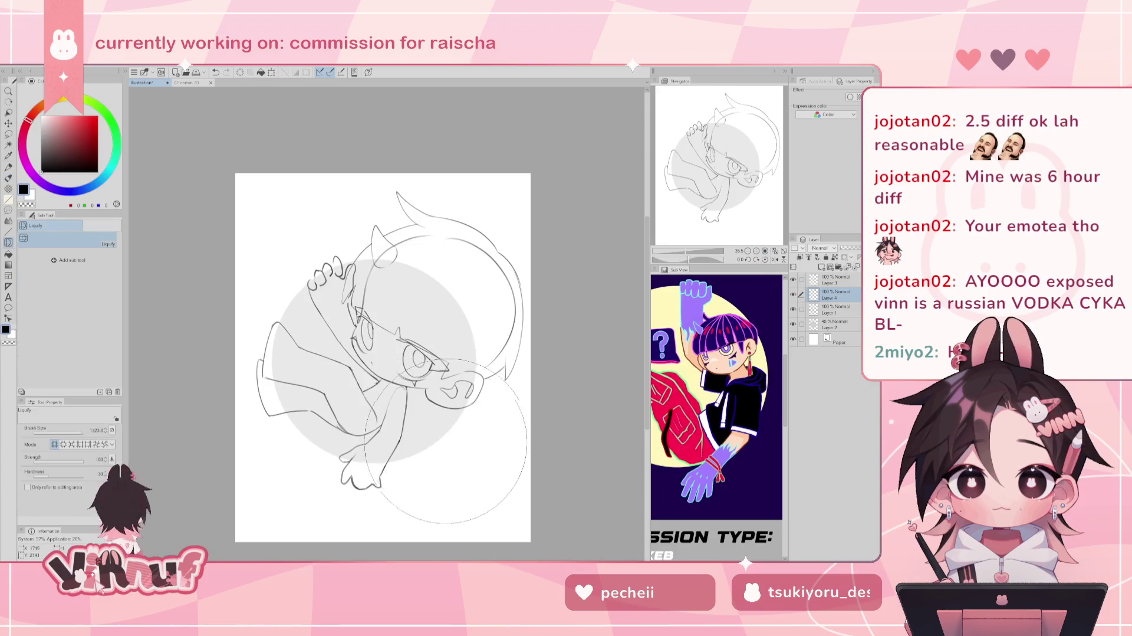
pyautogui.moveTo(422, 447); pyautogui.dragTo(377, 447)
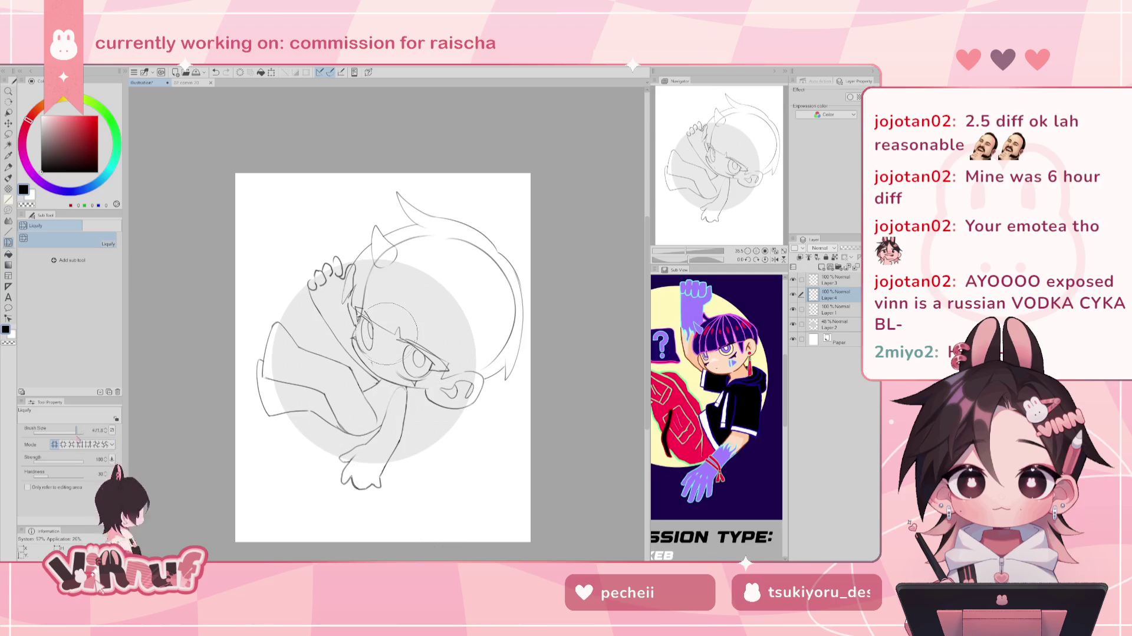
pyautogui.click(832, 309)
pyautogui.click(793, 309)
pyautogui.click(793, 309)
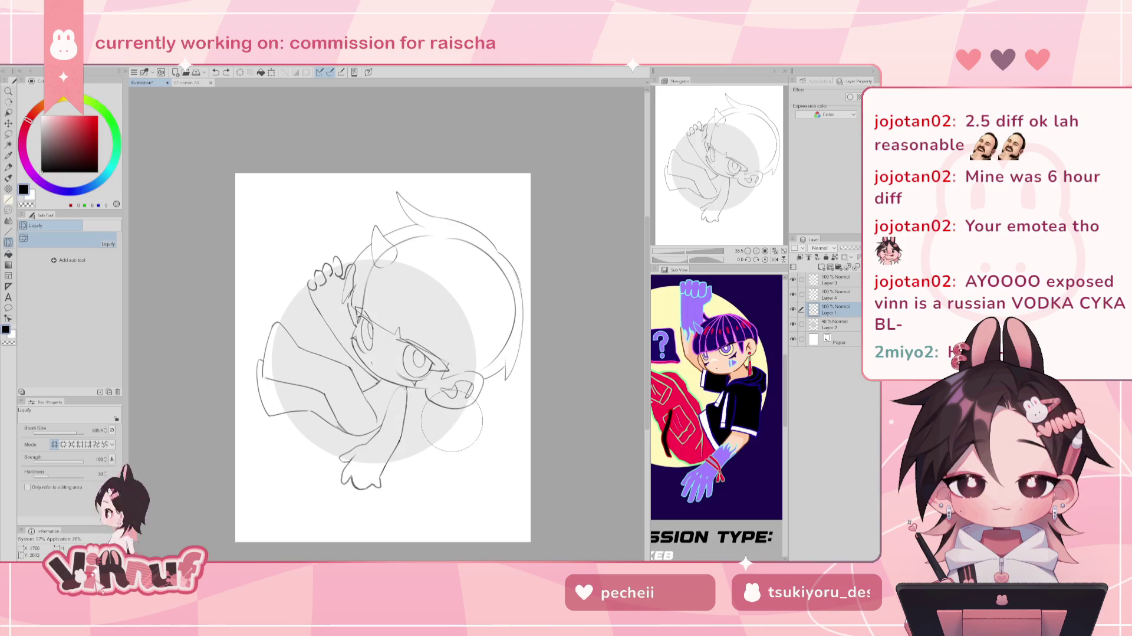
# Lasso the chin and liquify its lines on Layer 1, then nudge Layer 4's chin line.
pyautogui.press('m')
pyautogui.moveTo(489, 382)
pyautogui.mouseDown()
pyautogui.moveTo(445, 376)
pyautogui.moveTo(431, 386)
pyautogui.moveTo(466, 367)
pyautogui.mouseUp()
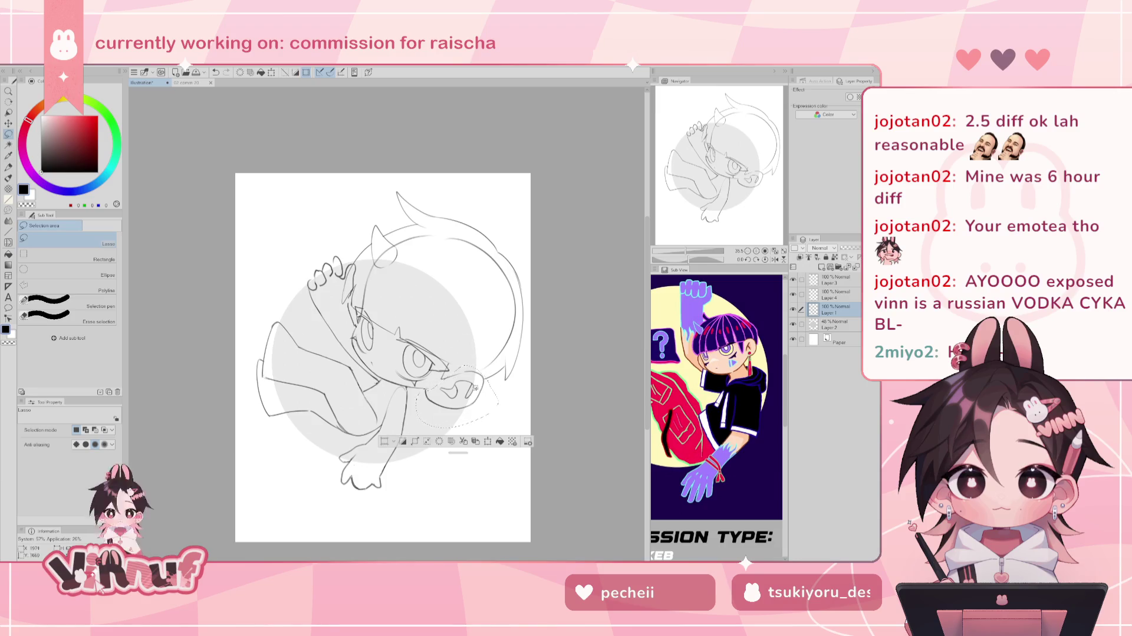
pyautogui.press('j')
pyautogui.moveTo(440, 407); pyautogui.dragTo(463, 413)
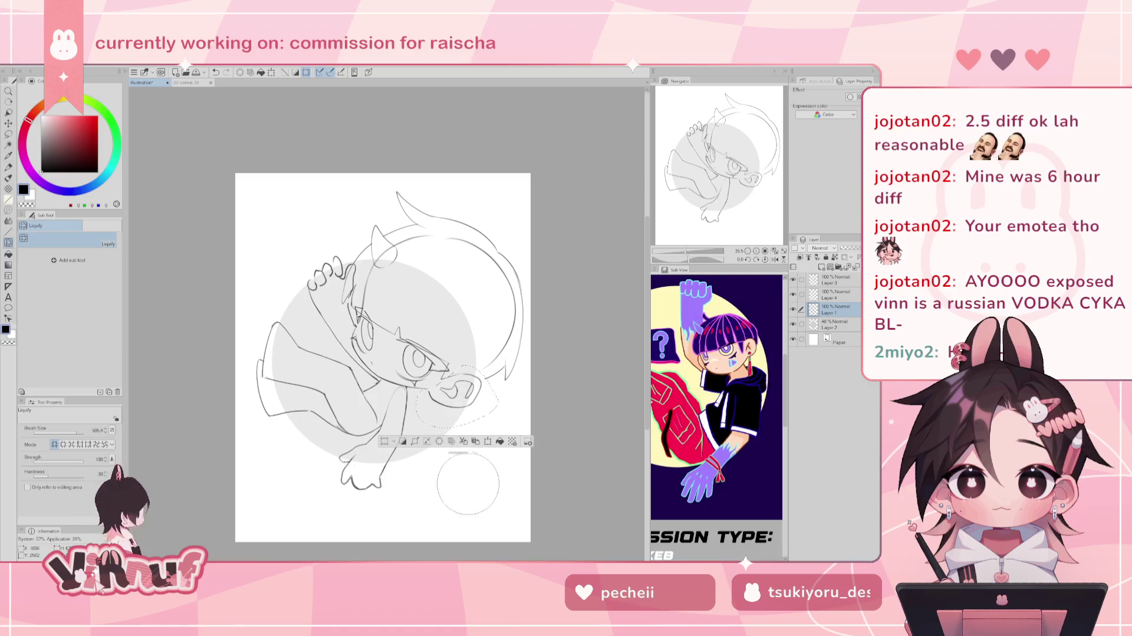
pyautogui.hotkey('ctrl', 'd')
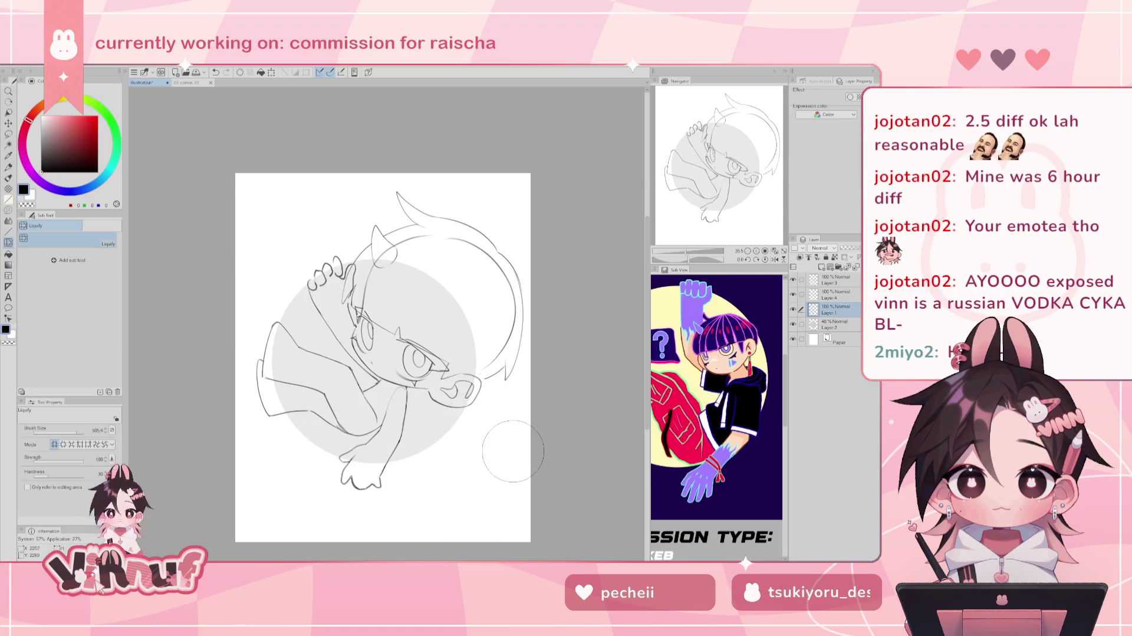
pyautogui.hotkey('alt', ']')
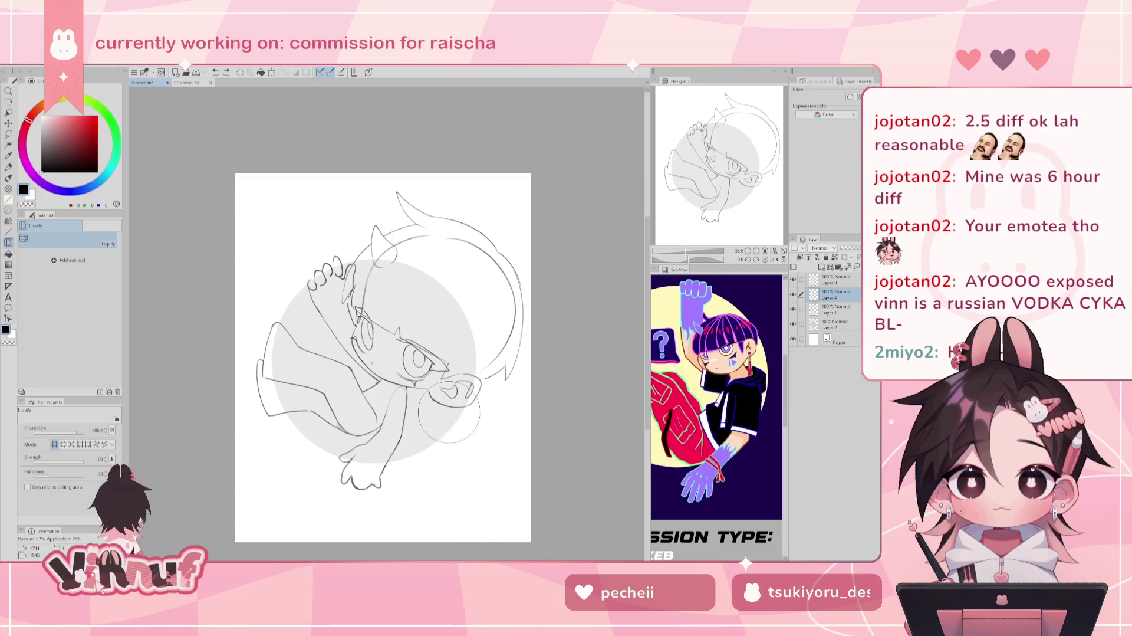
pyautogui.moveTo(457, 413); pyautogui.dragTo(455, 421)
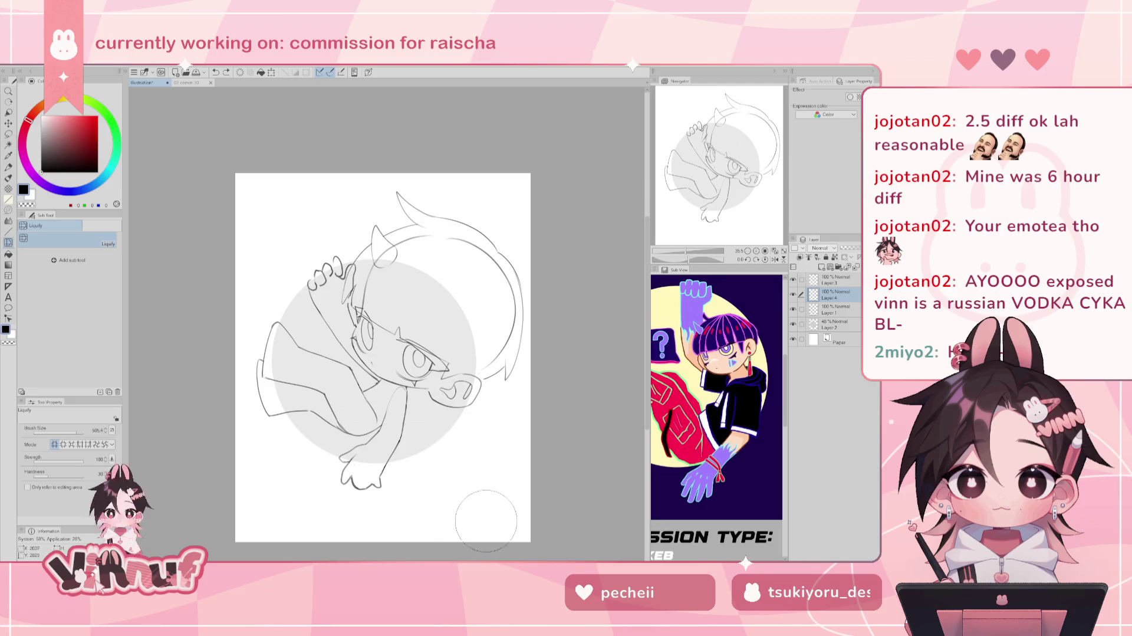
pyautogui.press('b')
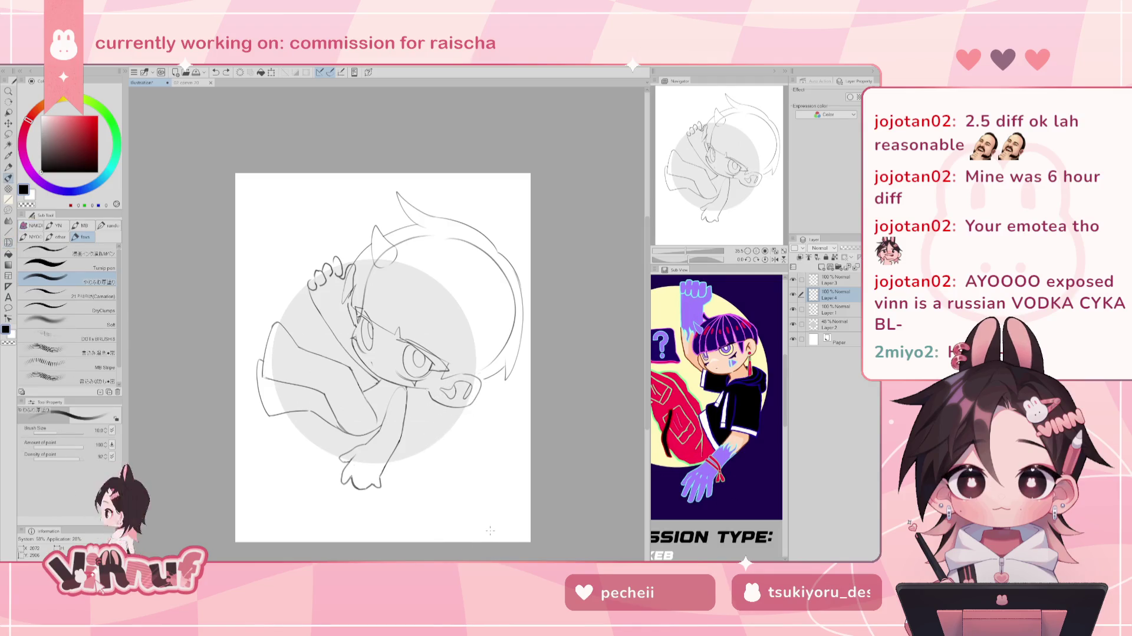
# Cycle the working layer through Layers 1 and 3 back to Layer 4.
pyautogui.click(831, 308)
pyautogui.click(793, 308)
pyautogui.click(793, 308)
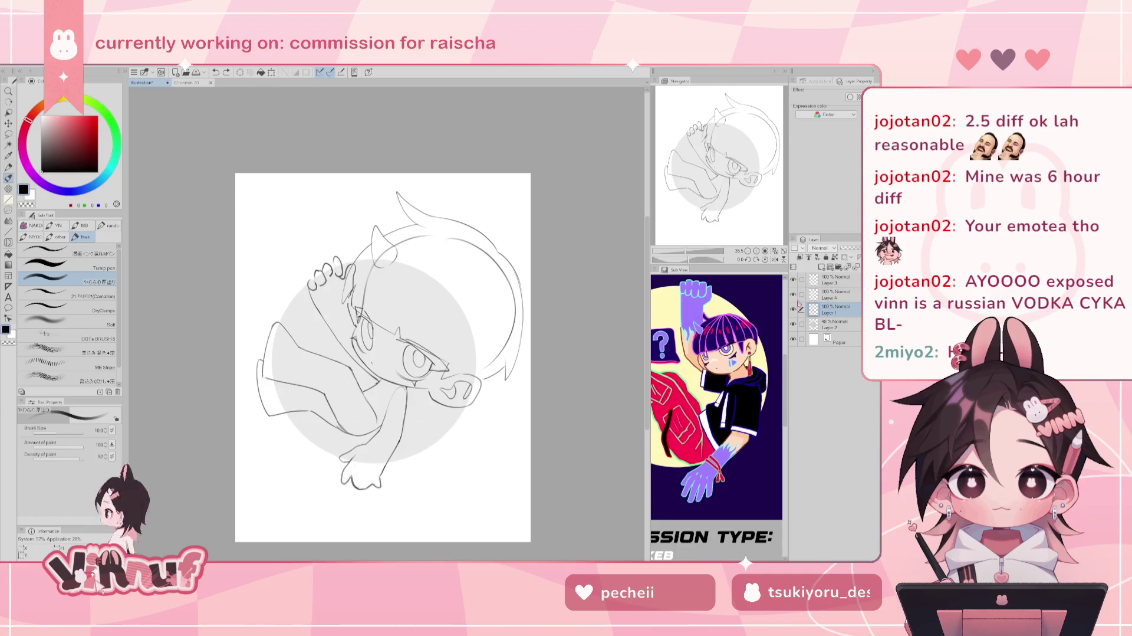
pyautogui.click(834, 279)
pyautogui.click(793, 280)
pyautogui.click(793, 279)
pyautogui.click(831, 295)
pyautogui.click(793, 294)
pyautogui.click(793, 295)
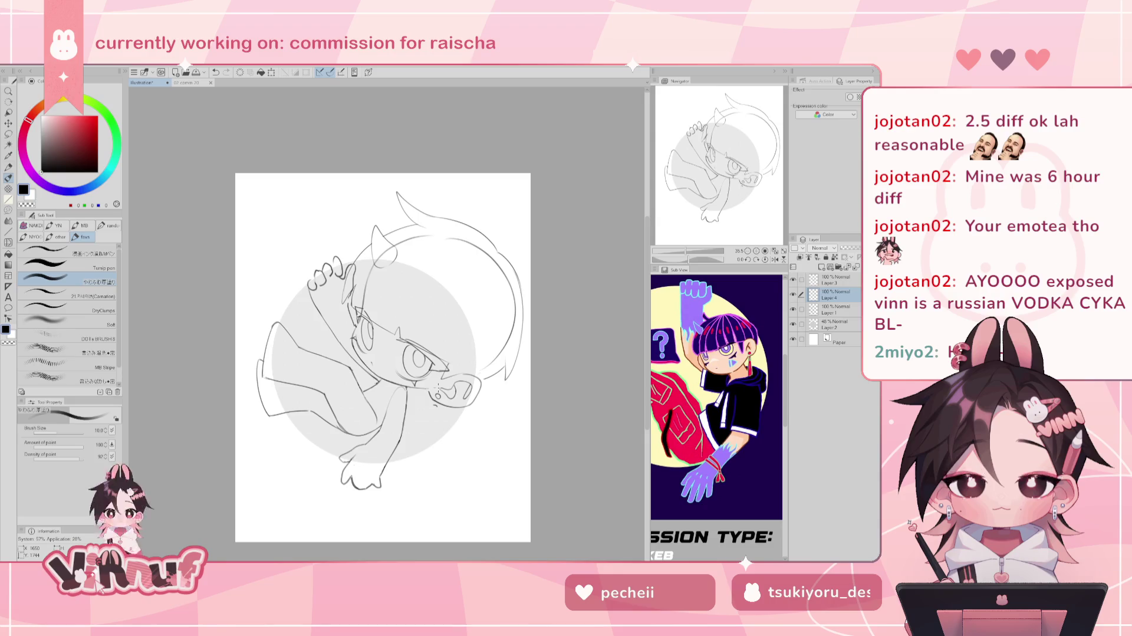
# Sketch a short line beside the hand below the chin, undoing and redrawing it.
pyautogui.hotkey('ctrl', 'z')
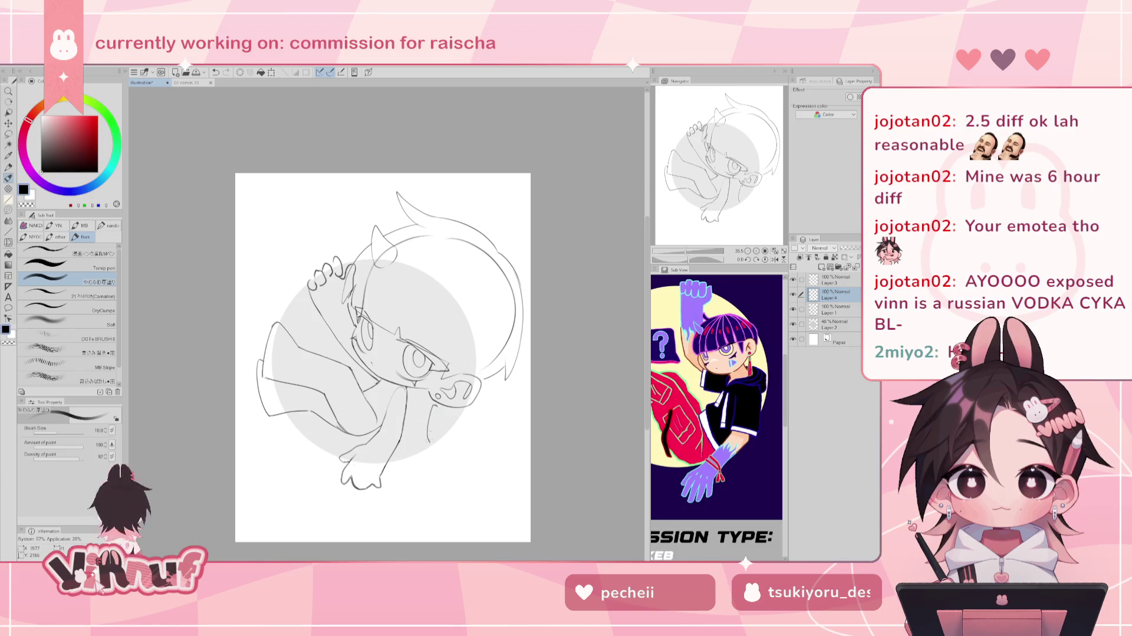
pyautogui.moveTo(428, 423); pyautogui.dragTo(433, 439)
pyautogui.hotkey('ctrl', 'z')
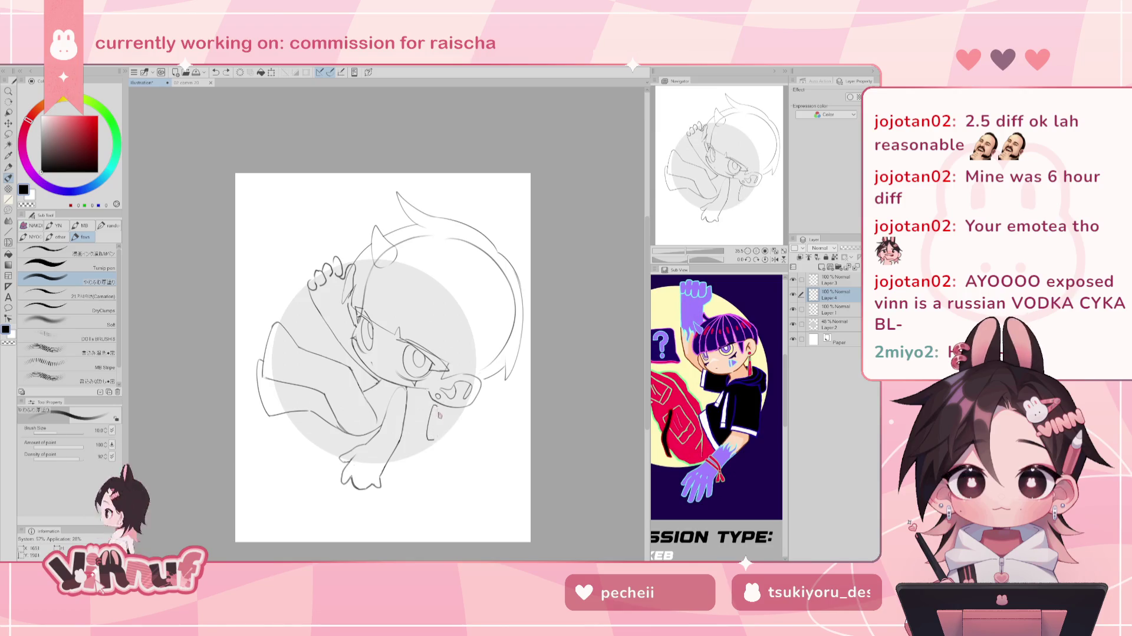
pyautogui.moveTo(436, 426); pyautogui.dragTo(428, 438)
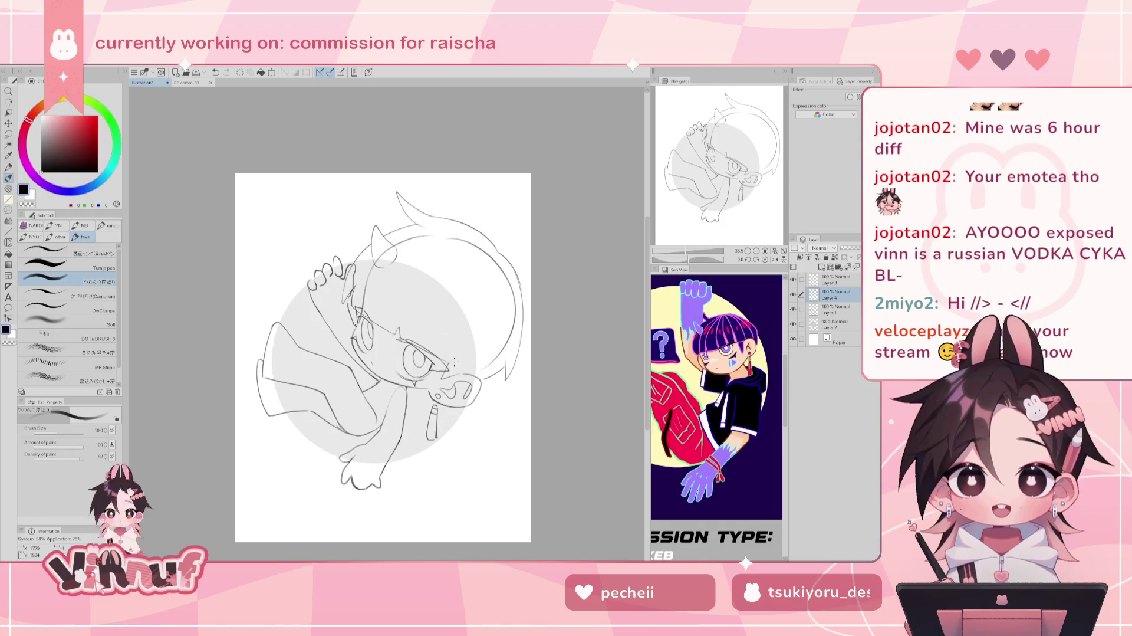
# Lasso the area near the hand, liquify the lines by the mouth, then clear the selection.
pyautogui.press('m')
pyautogui.moveTo(435, 406); pyautogui.dragTo(434, 408)
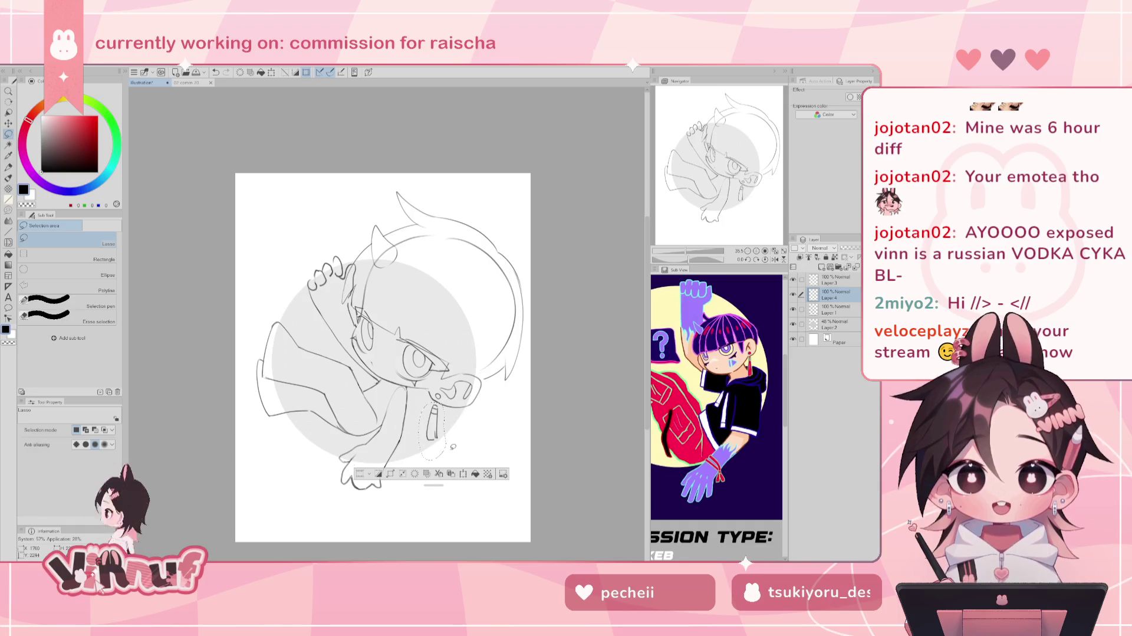
pyautogui.press('j')
pyautogui.press('m')
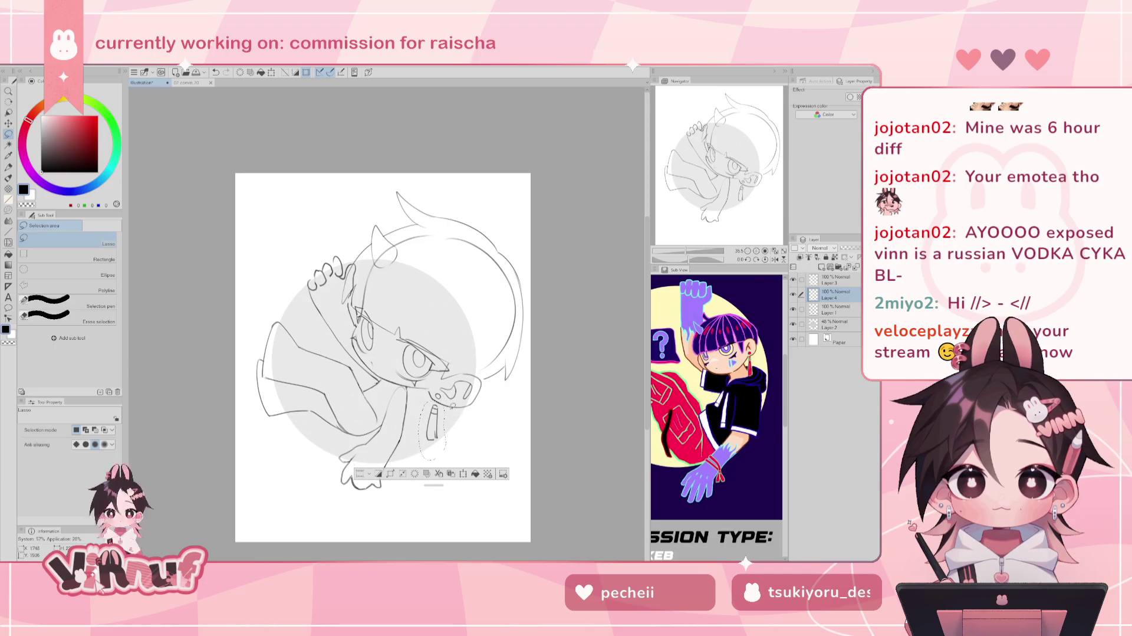
pyautogui.press('j')
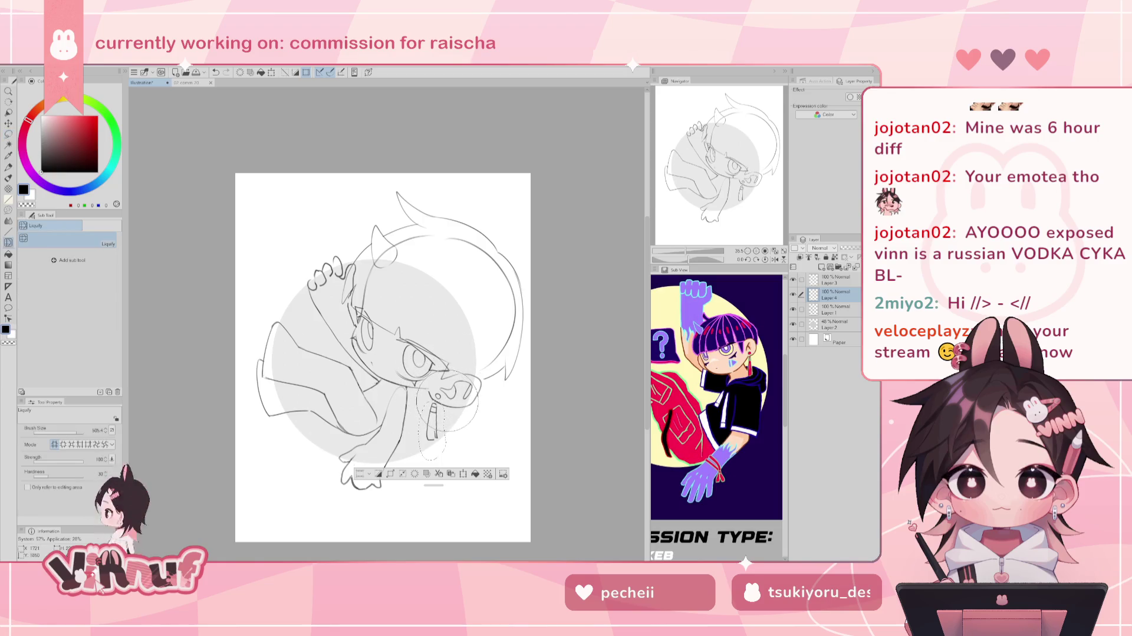
pyautogui.moveTo(448, 403); pyautogui.dragTo(445, 452)
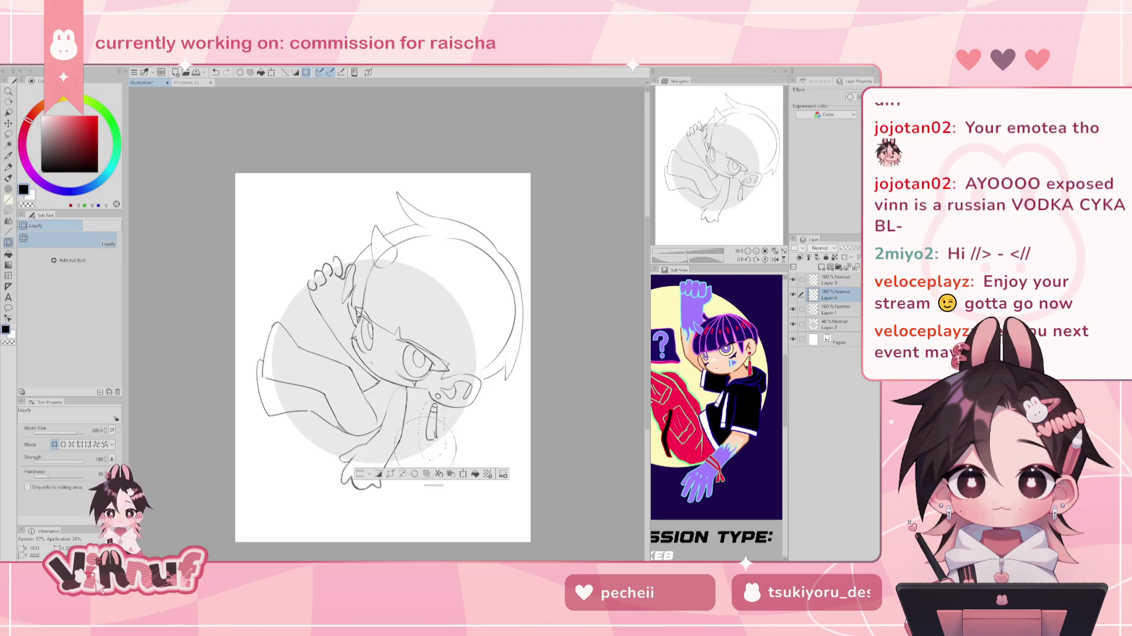
pyautogui.hotkey('ctrl', 'd')
pyautogui.press('h')
pyautogui.press('h')
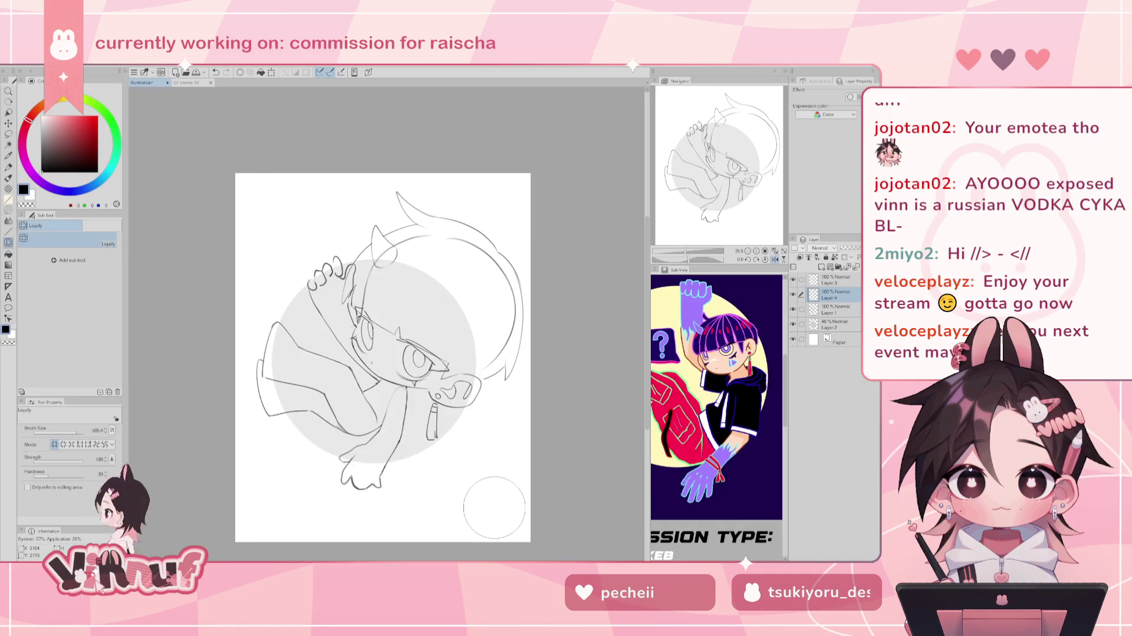
pyautogui.press('p')
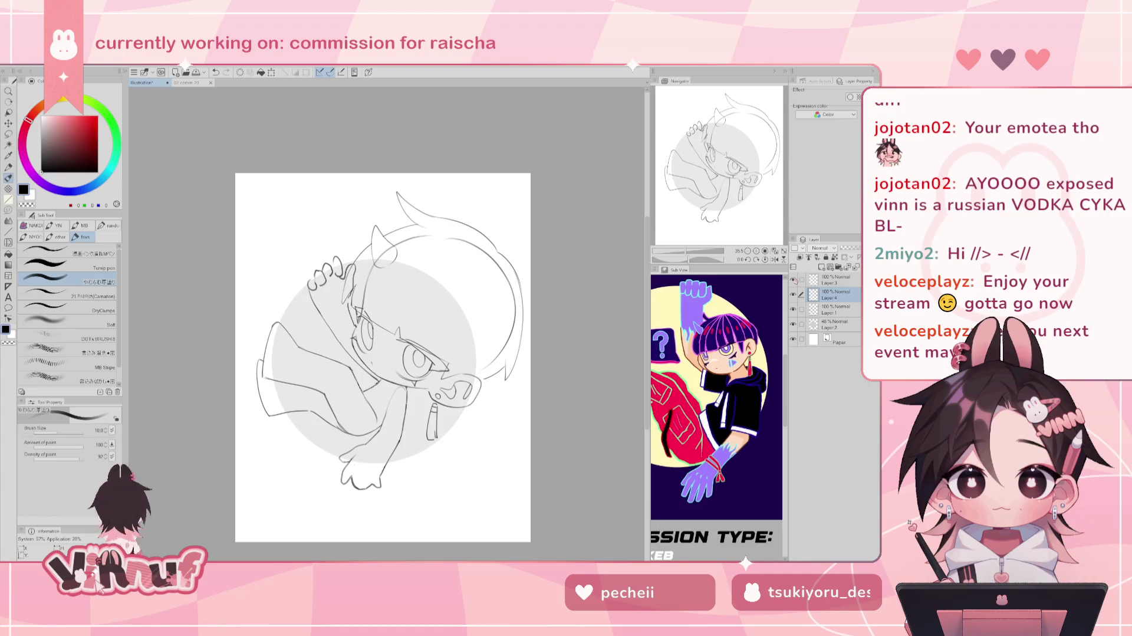
# Lasso the dangling detail below the face and rotate it slightly with Ctrl+T.
pyautogui.press('m')
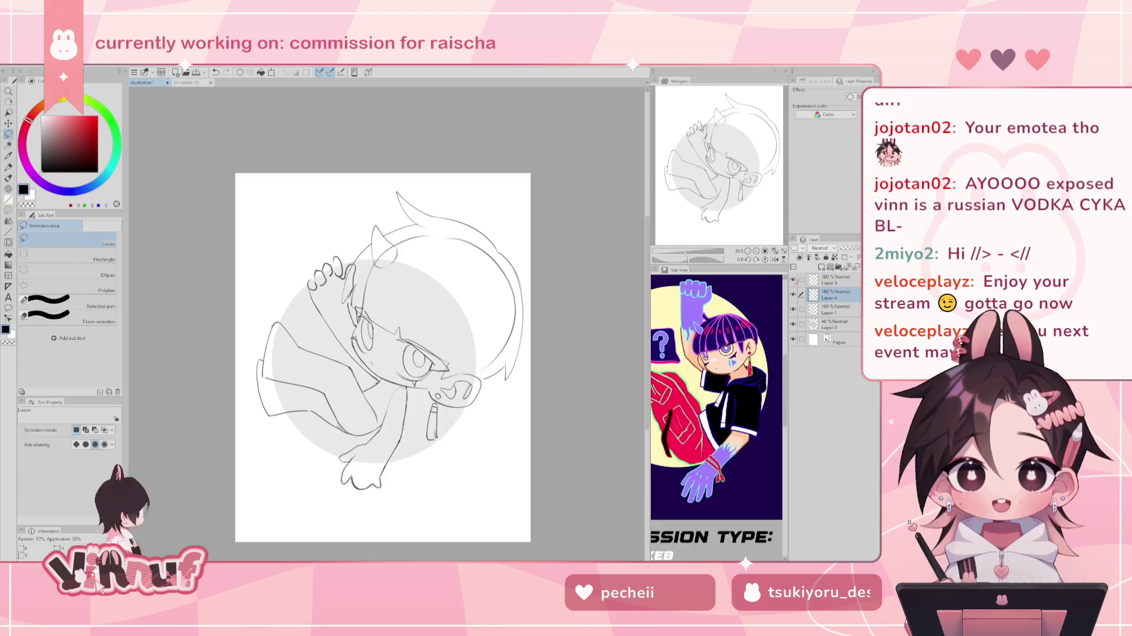
pyautogui.moveTo(421, 401); pyautogui.dragTo(437, 447)
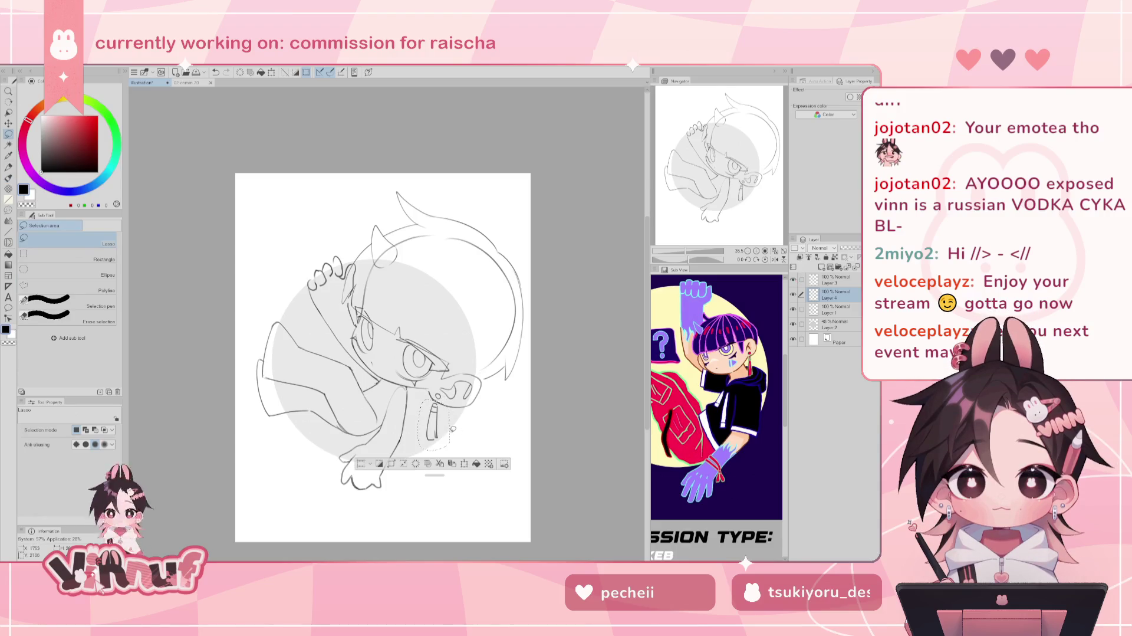
pyautogui.hotkey('ctrl', 't')
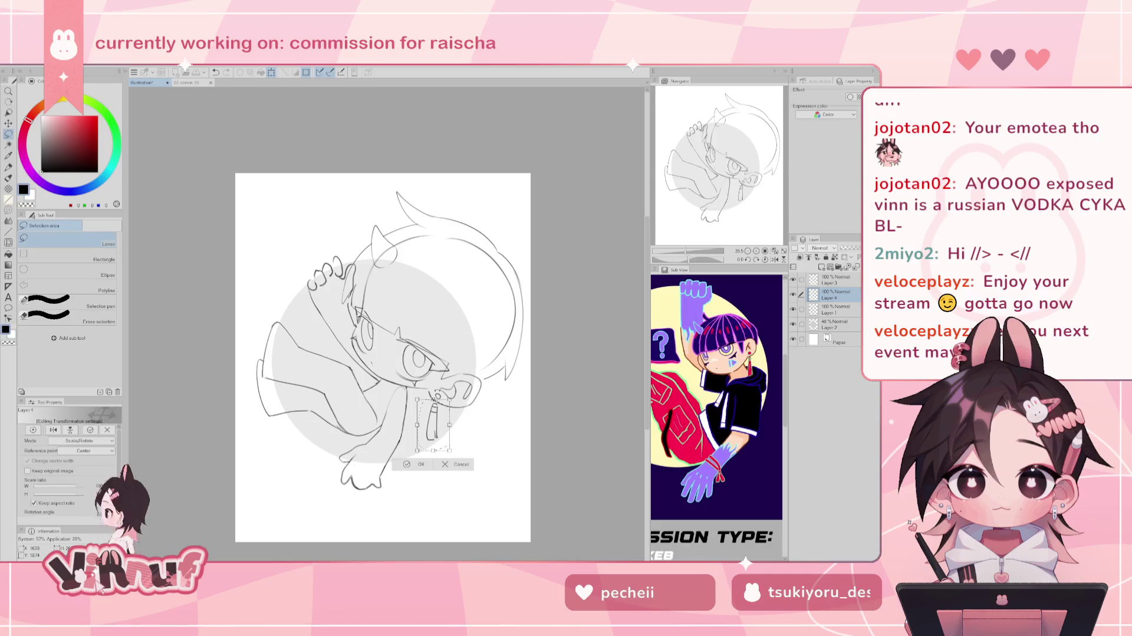
pyautogui.moveTo(437, 396); pyautogui.dragTo(428, 455)
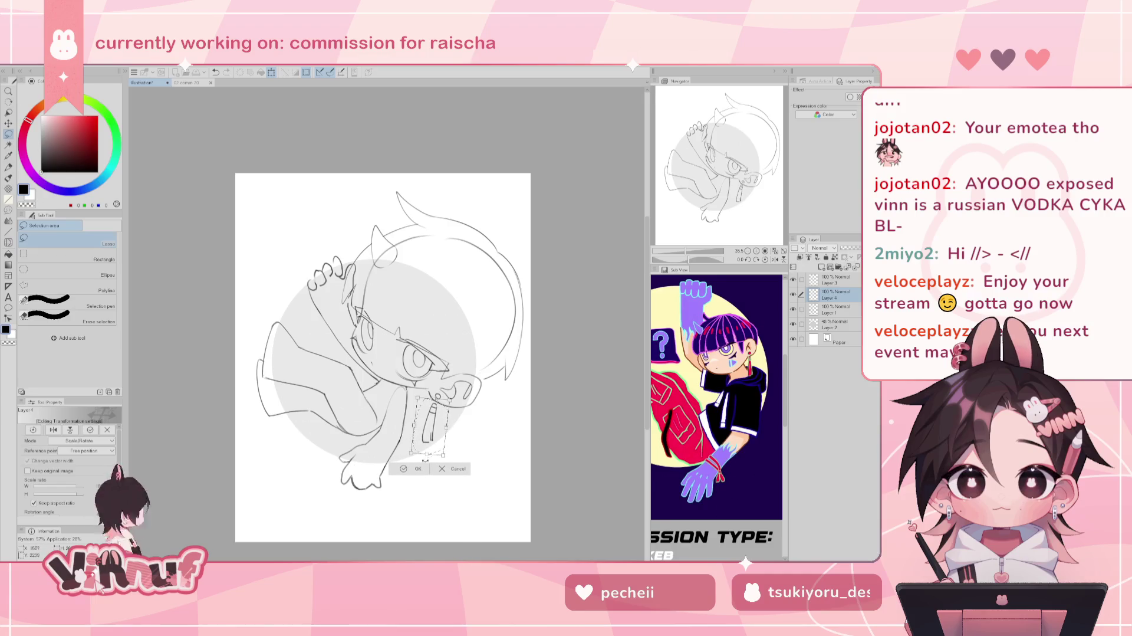
pyautogui.press('Return')
pyautogui.press('h')
pyautogui.press('h')
pyautogui.press('p')
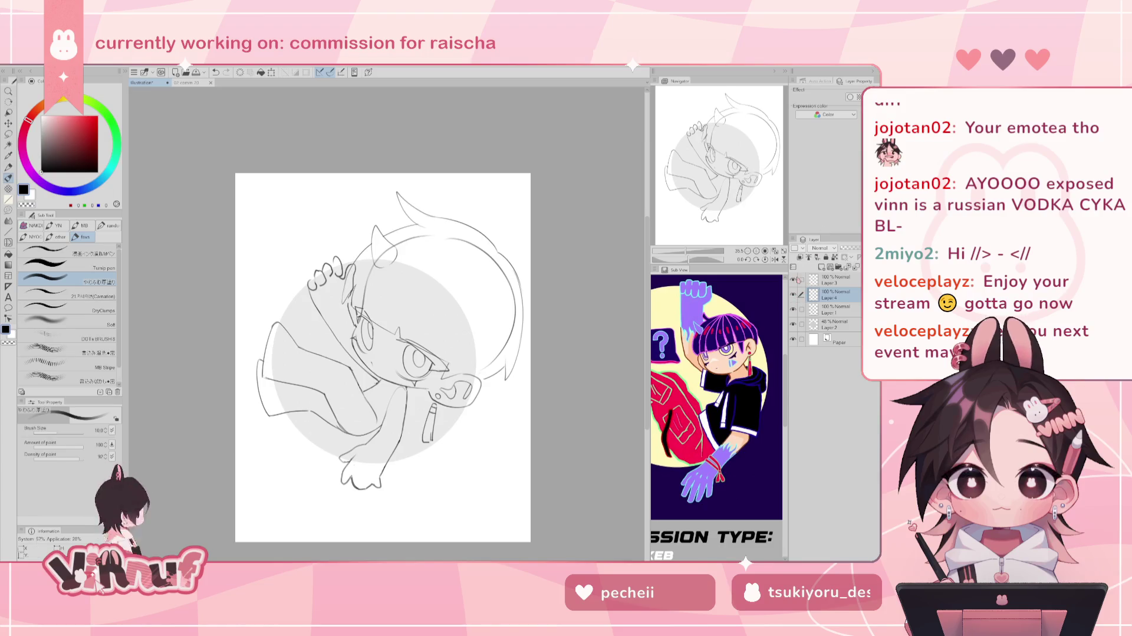
pyautogui.moveTo(713, 190); pyautogui.dragTo(726, 184)
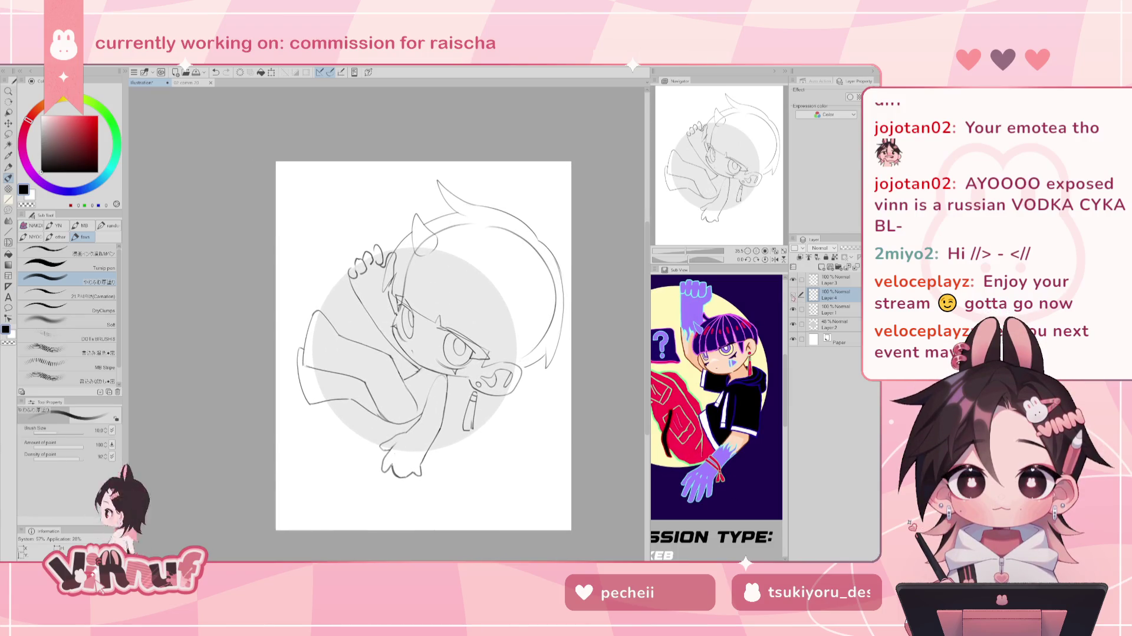
# Add a new Layer 5 and sketch a short line near the neck.
pyautogui.hotkey('ctrl', 'shift', 'n')
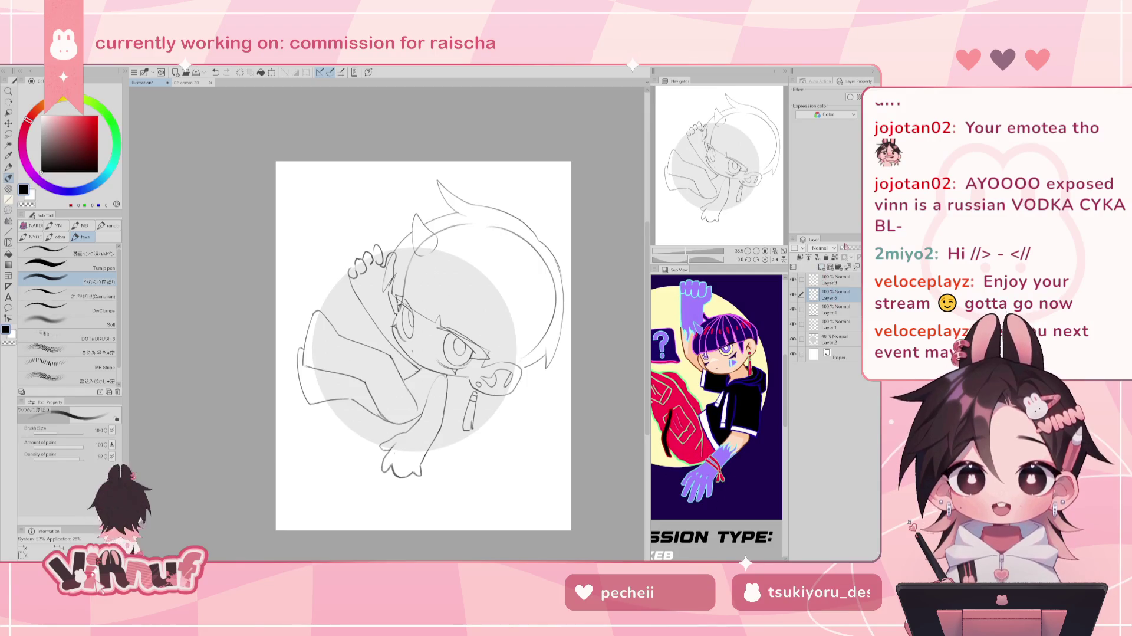
pyautogui.moveTo(745, 171); pyautogui.dragTo(755, 151)
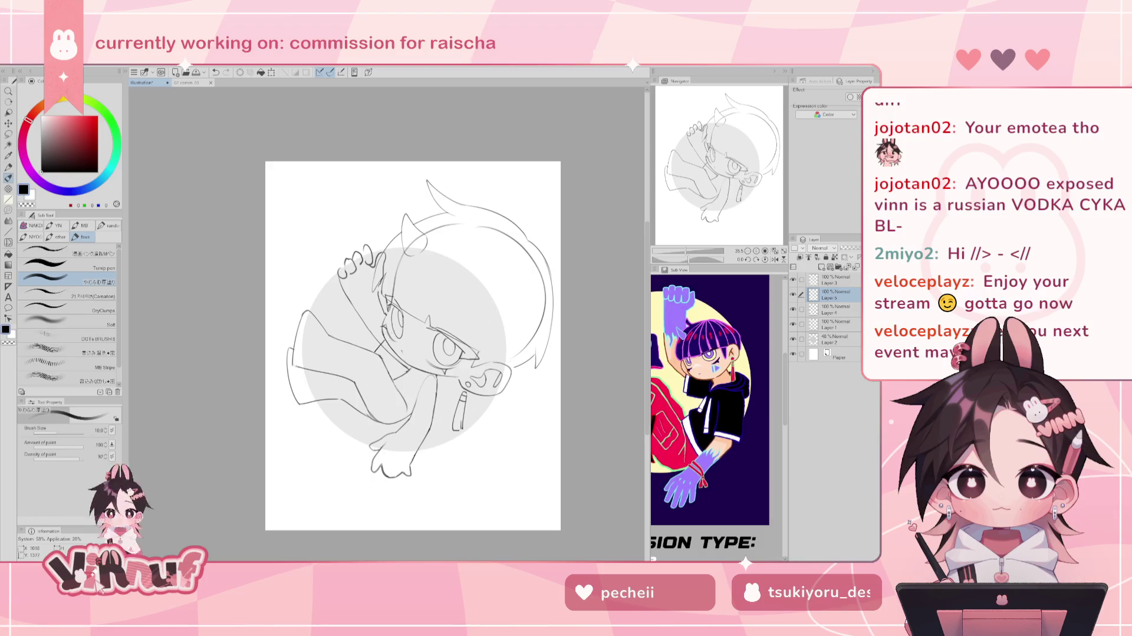
pyautogui.hotkey('ctrl', 'z')
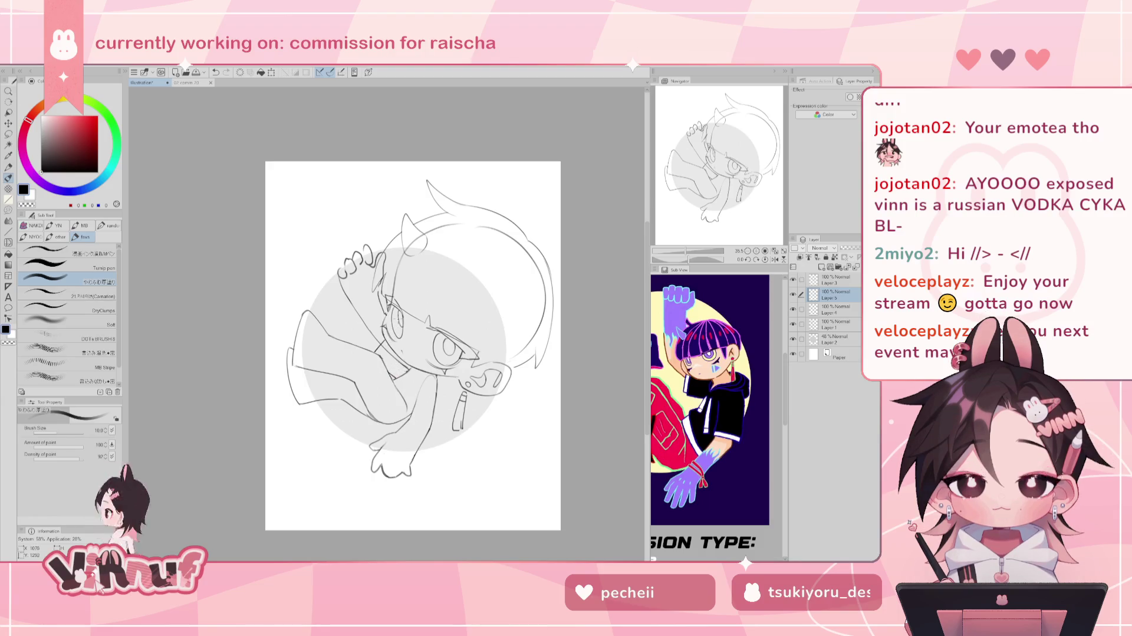
pyautogui.hotkey('ctrl', 'z')
pyautogui.hotkey('ctrl', 'z')
pyautogui.moveTo(380, 342); pyautogui.dragTo(384, 353)
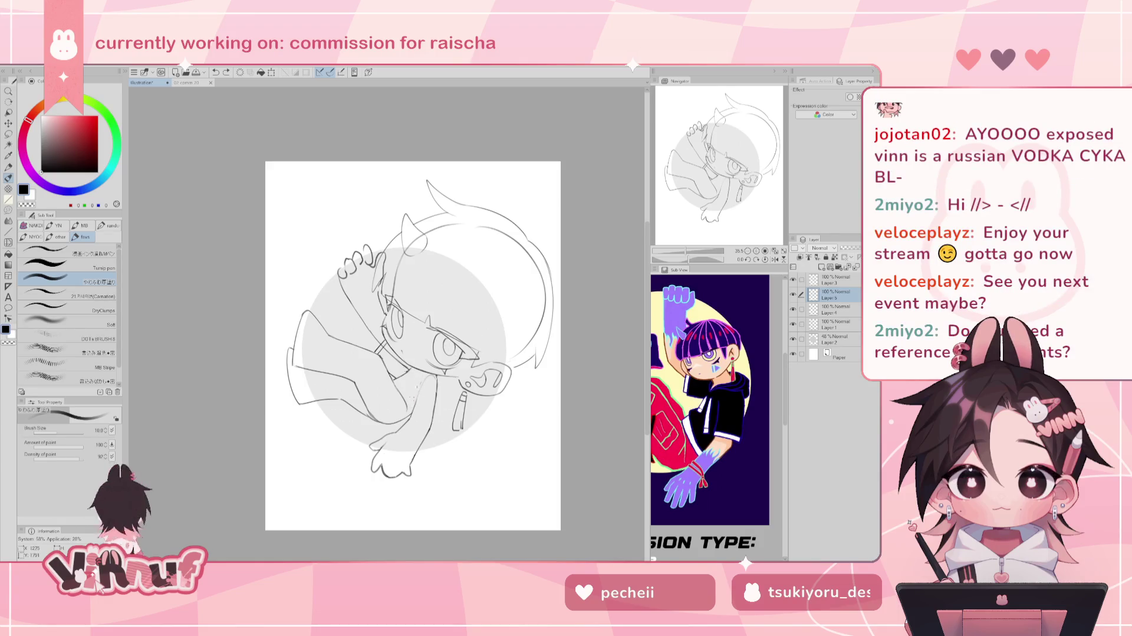
# Sketch and re-sketch strokes along the character's arm, undoing unsatisfying attempts.
pyautogui.hotkey('ctrl', 'z')
pyautogui.moveTo(403, 397); pyautogui.dragTo(436, 421)
pyautogui.hotkey('ctrl', 'z')
pyautogui.hotkey('ctrl', 'z')
pyautogui.moveTo(404, 387); pyautogui.dragTo(445, 423)
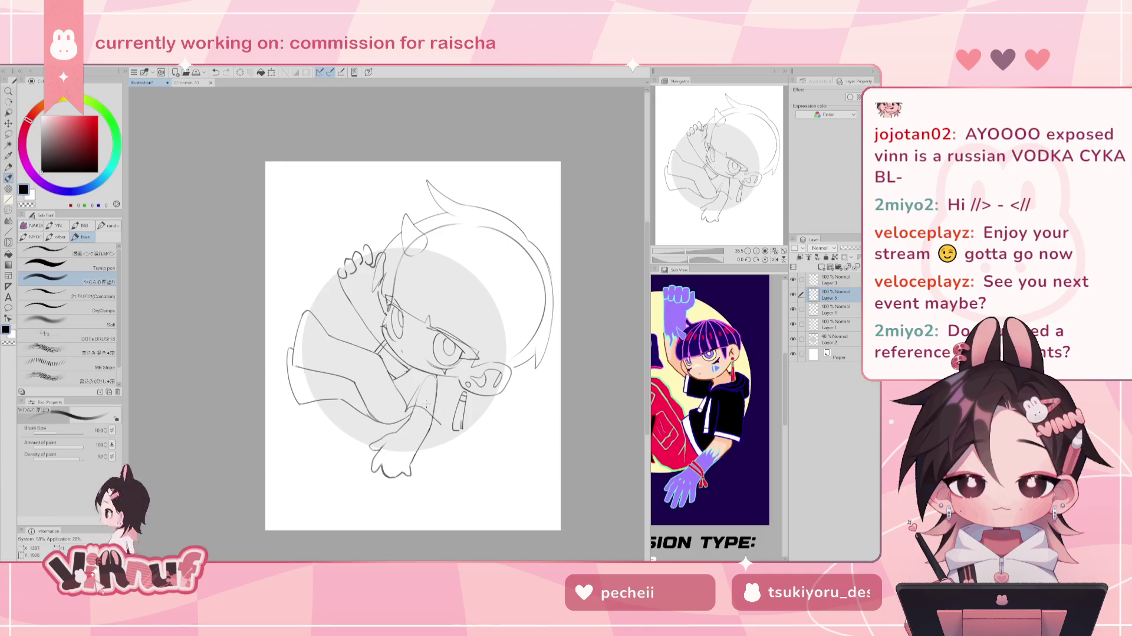
pyautogui.hotkey('ctrl', 'z')
pyautogui.moveTo(405, 392); pyautogui.dragTo(434, 427)
pyautogui.hotkey('ctrl', 'z')
pyautogui.moveTo(404, 386)
pyautogui.mouseDown()
pyautogui.moveTo(439, 425)
pyautogui.moveTo(424, 410)
pyautogui.mouseUp()
pyautogui.hotkey('ctrl', 'z')
pyautogui.hotkey('ctrl', 'z')
pyautogui.moveTo(425, 411); pyautogui.dragTo(446, 428)
# Draw the vertical sleeve line and small arm strokes, redrawing them several times.
pyautogui.hotkey('ctrl', 'z')
pyautogui.hotkey('ctrl', 'z')
pyautogui.hotkey('ctrl', 'z')
pyautogui.moveTo(441, 383); pyautogui.dragTo(440, 422)
pyautogui.moveTo(424, 419); pyautogui.dragTo(444, 422)
pyautogui.hotkey('ctrl', 'z')
pyautogui.hotkey('ctrl', 'z')
pyautogui.moveTo(441, 377); pyautogui.dragTo(445, 419)
pyautogui.hotkey('ctrl', 'z')
pyautogui.hotkey('ctrl', 'z')
pyautogui.moveTo(444, 376); pyautogui.dragTo(441, 417)
pyautogui.hotkey('ctrl', 'z')
pyautogui.moveTo(410, 380); pyautogui.dragTo(425, 420)
pyautogui.hotkey('ctrl', 'z')
pyautogui.moveTo(424, 416); pyautogui.dragTo(438, 422)
pyautogui.hotkey('ctrl', 'z')
pyautogui.moveTo(405, 381); pyautogui.dragTo(442, 424)
# Flip the canvas to check the sleeves, undo a stray mark, and pan the Sub View reference.
pyautogui.press('h')
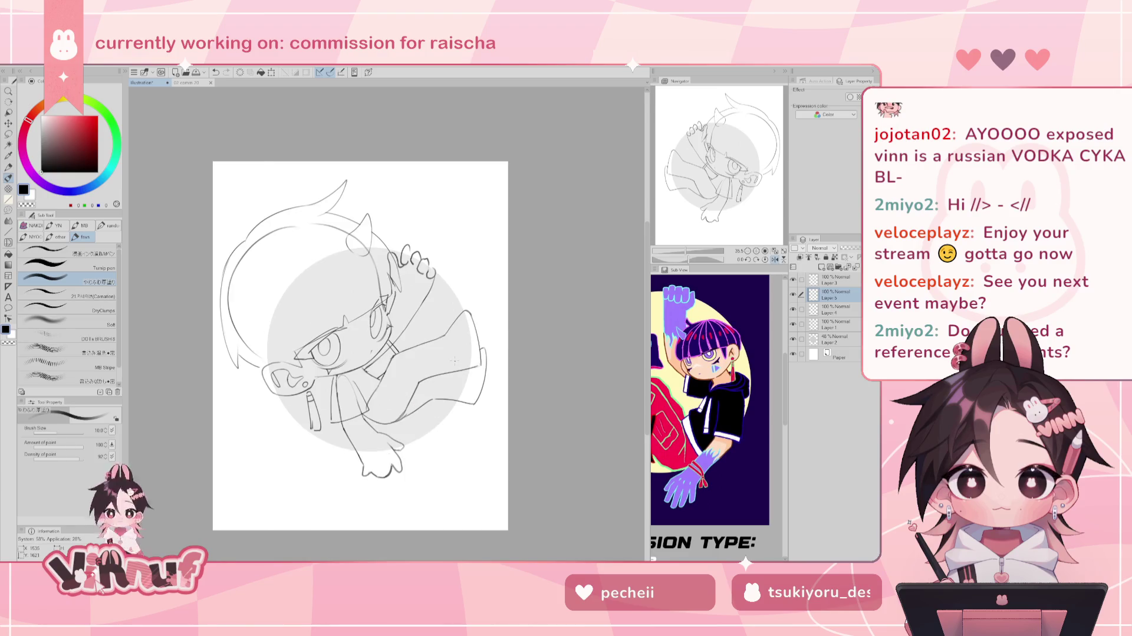
pyautogui.press('h')
pyautogui.hotkey('ctrl', 'z')
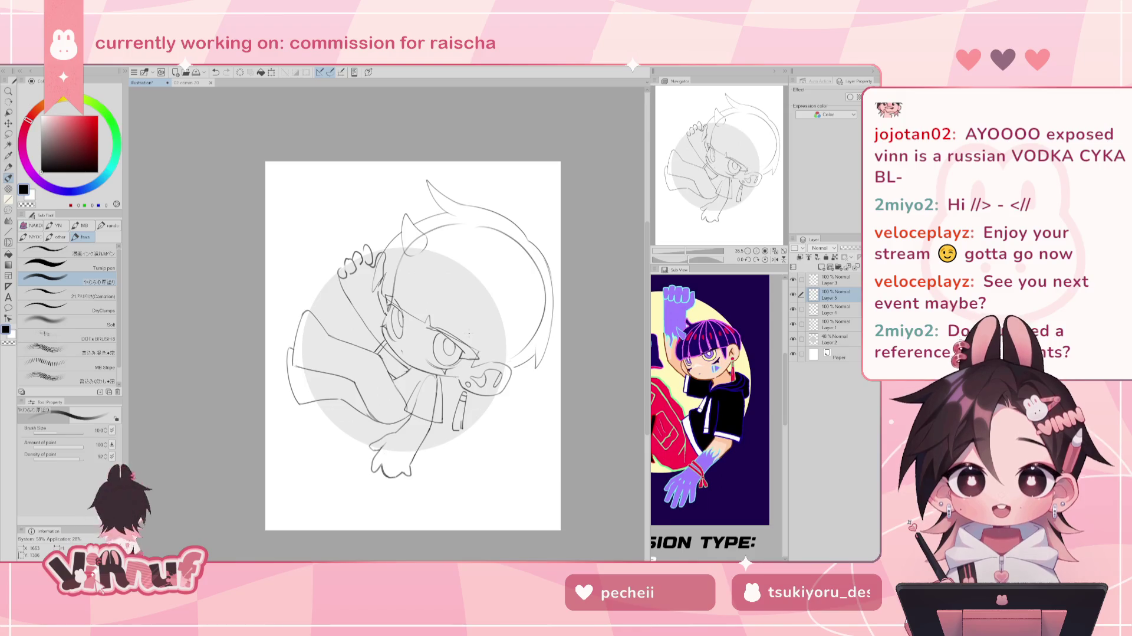
pyautogui.moveTo(669, 374)
pyautogui.mouseDown()
pyautogui.moveTo(744, 370)
pyautogui.moveTo(731, 360)
pyautogui.mouseUp()
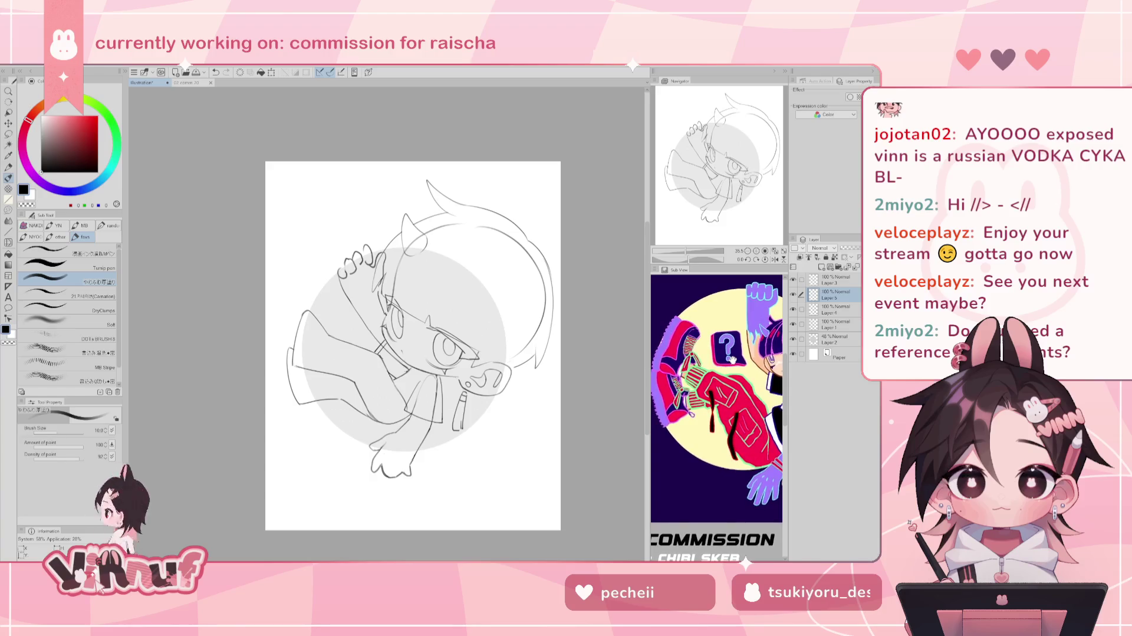
pyautogui.moveTo(731, 360); pyautogui.dragTo(707, 365)
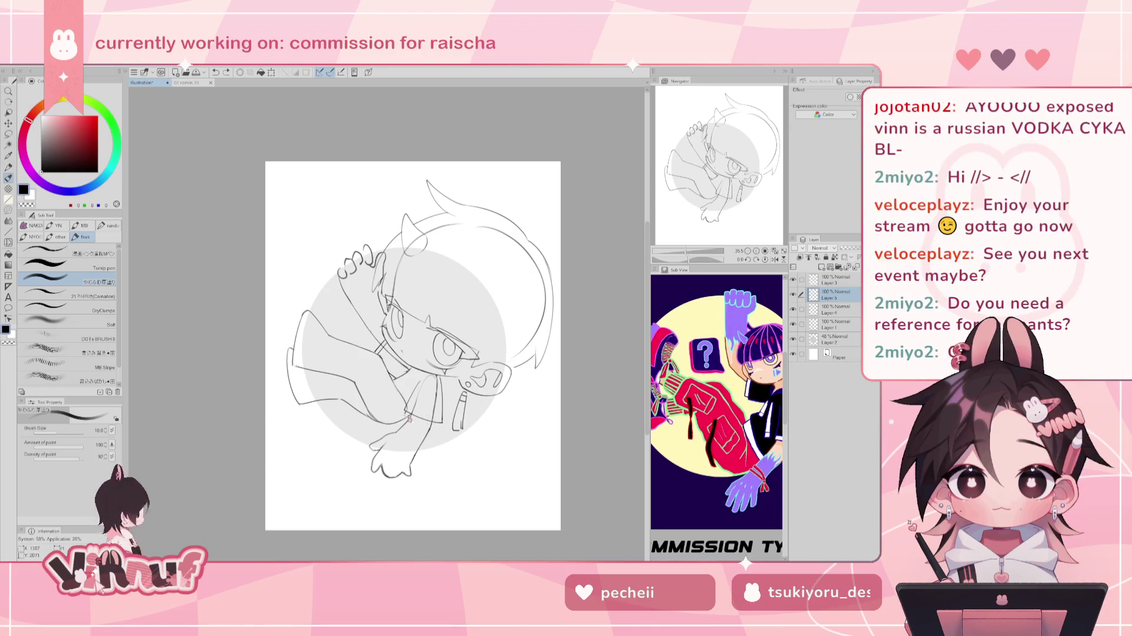
# Redraw the short sleeve line, remove stray test strokes near the collar, and pan the reference.
pyautogui.hotkey('ctrl', 'z')
pyautogui.moveTo(438, 424); pyautogui.dragTo(405, 414)
pyautogui.hotkey('ctrl', 'z')
pyautogui.hotkey('ctrl', 'z')
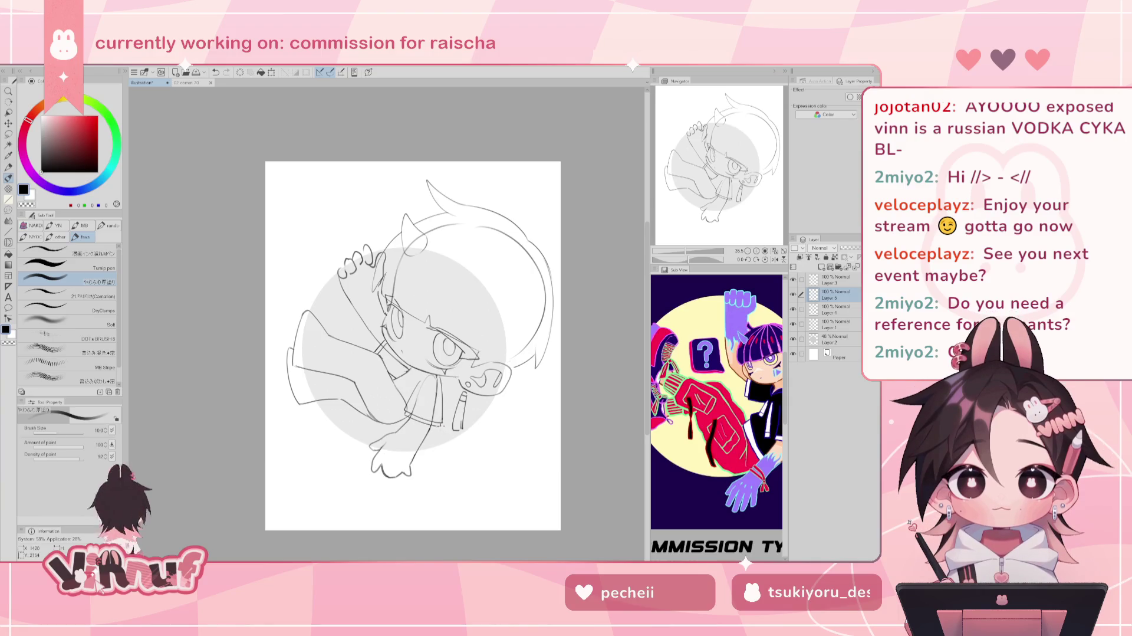
pyautogui.moveTo(441, 427); pyautogui.dragTo(439, 429)
pyautogui.hotkey('ctrl', 'z')
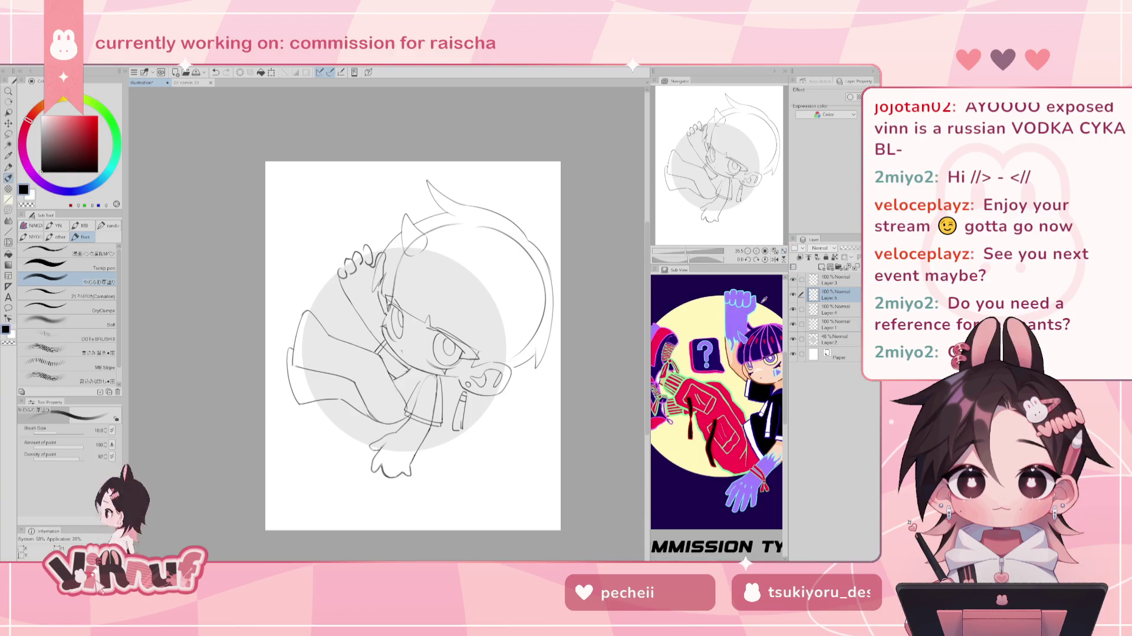
pyautogui.moveTo(737, 383); pyautogui.dragTo(692, 379)
pyautogui.moveTo(448, 380); pyautogui.dragTo(451, 404)
pyautogui.hotkey('ctrl', 'z')
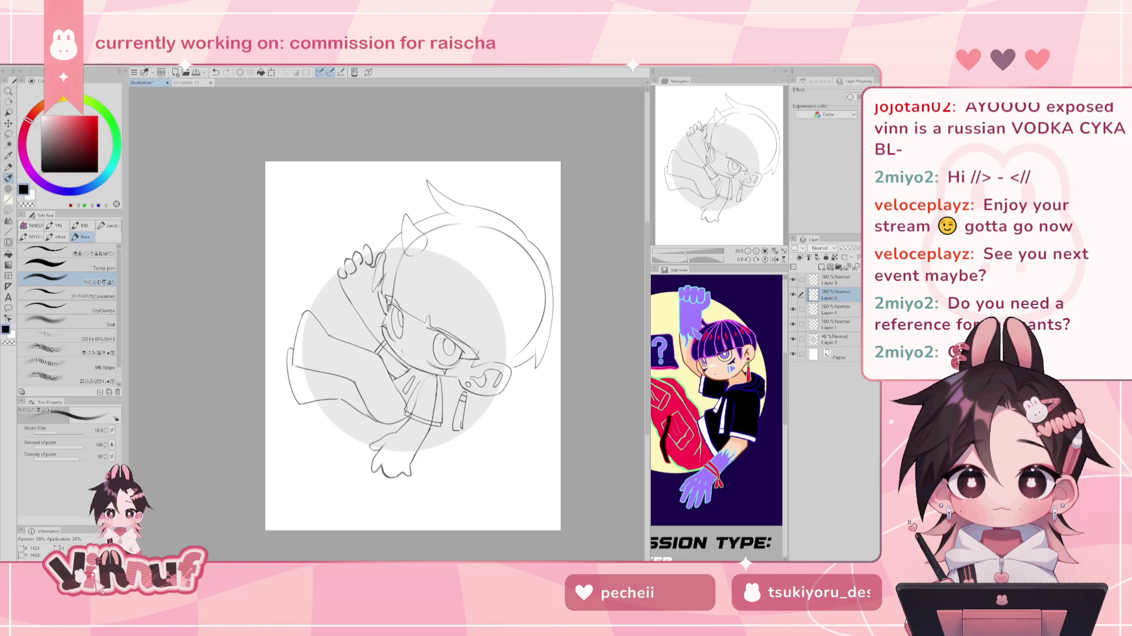
pyautogui.hotkey('ctrl', 'z')
# Mirror-check the sketch, undo the small stray stroke near the collar, and flip the view back.
pyautogui.press('e')
pyautogui.press('h')
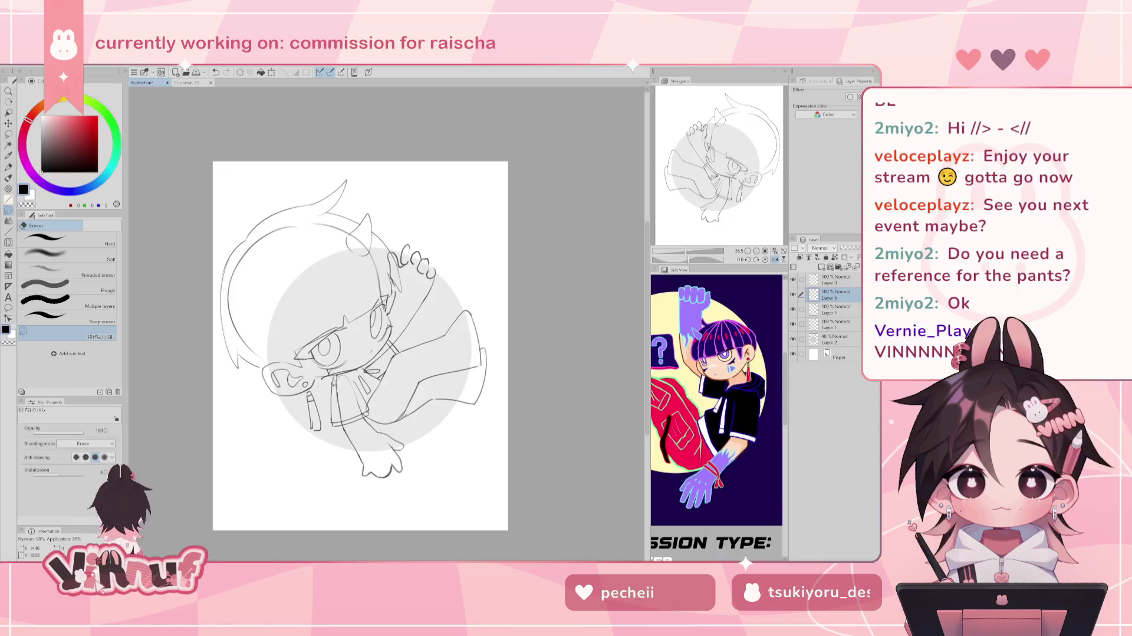
pyautogui.press('p')
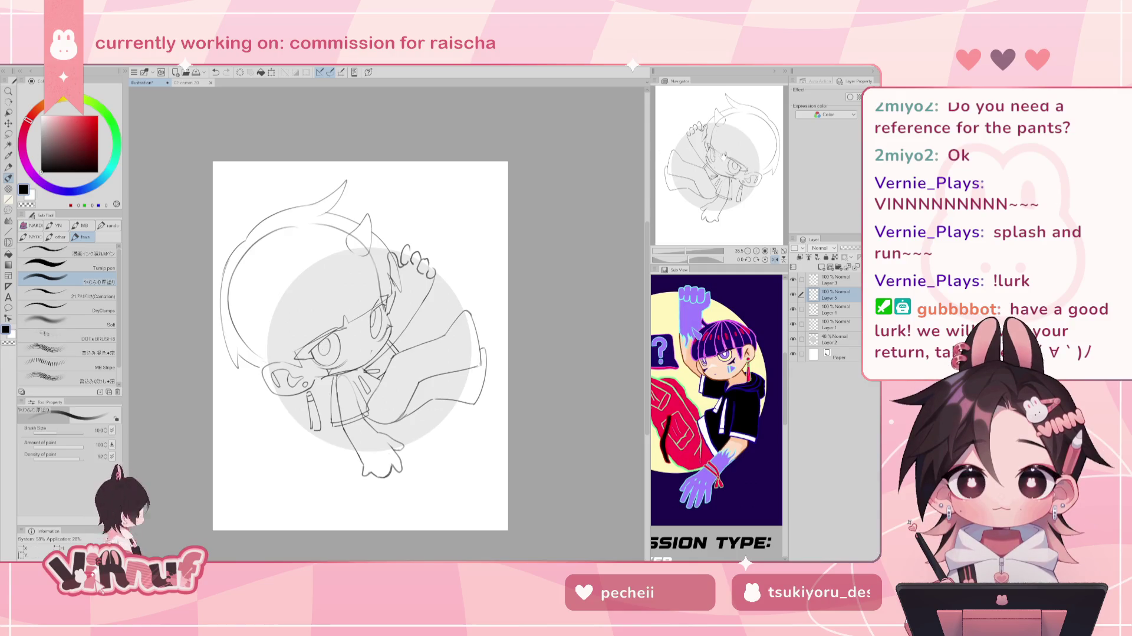
pyautogui.click(723, 164)
pyautogui.moveTo(723, 164); pyautogui.dragTo(719, 147)
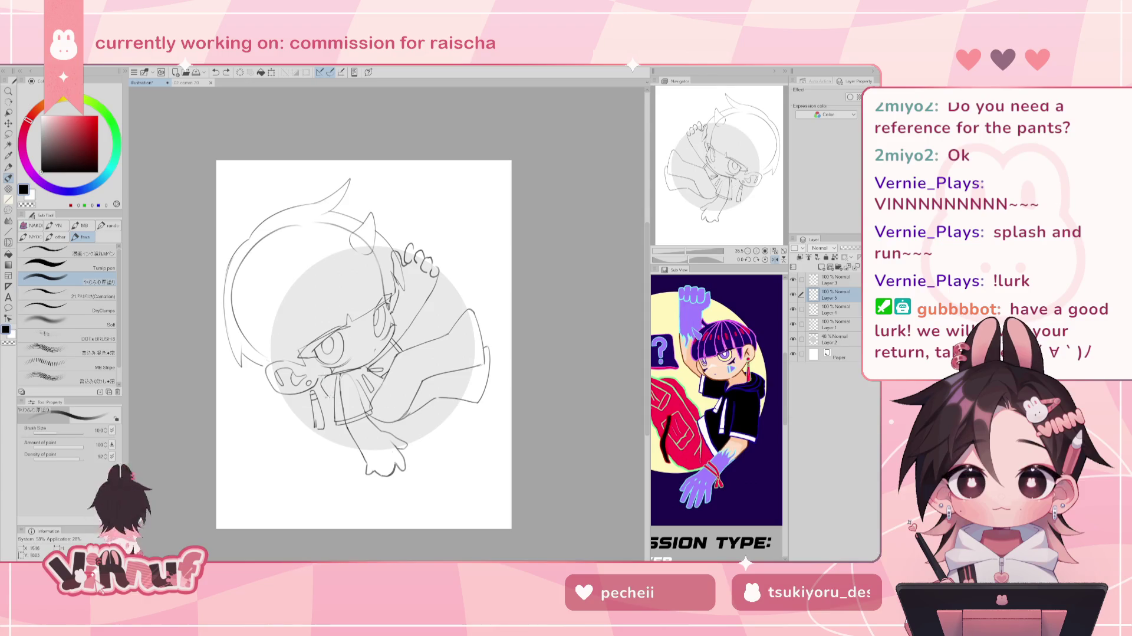
pyautogui.press('h')
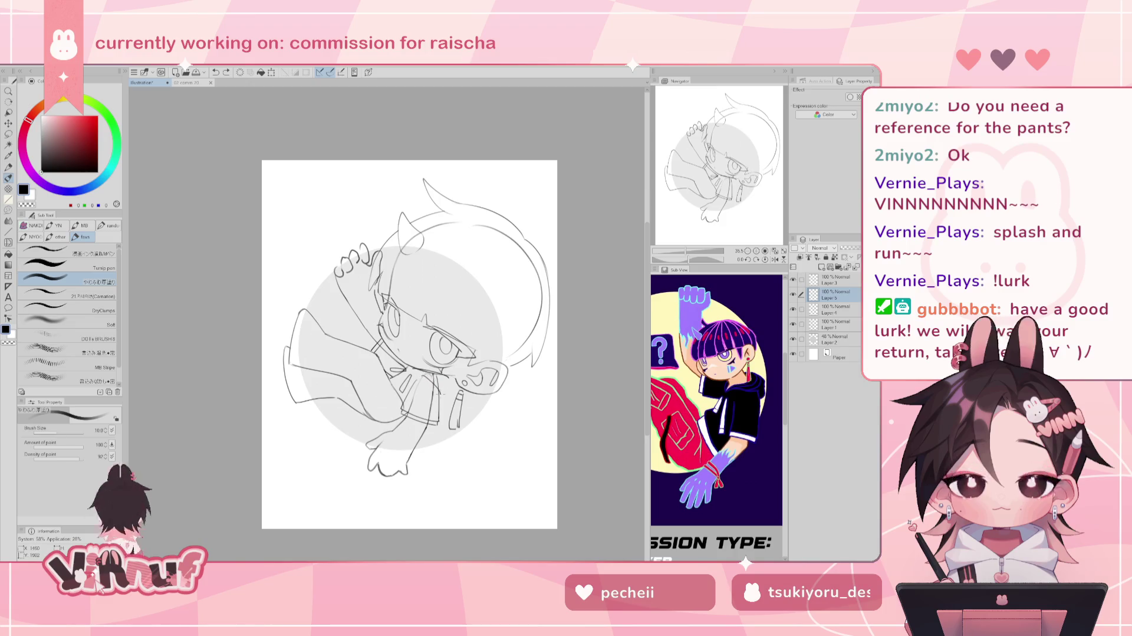
pyautogui.hotkey('ctrl', 'z')
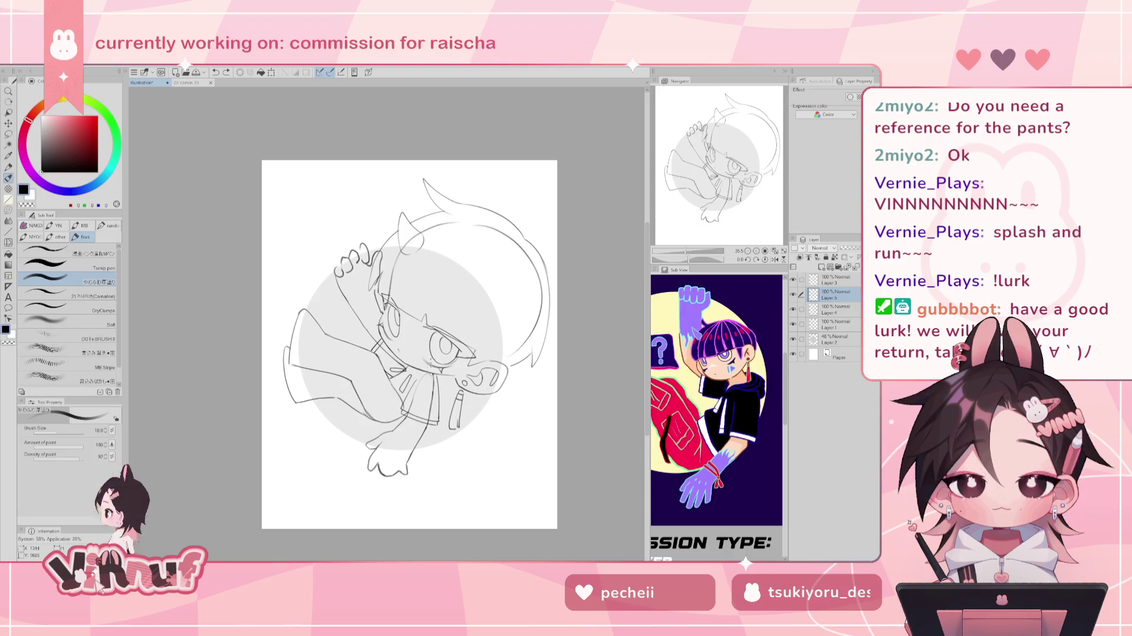
pyautogui.press('h')
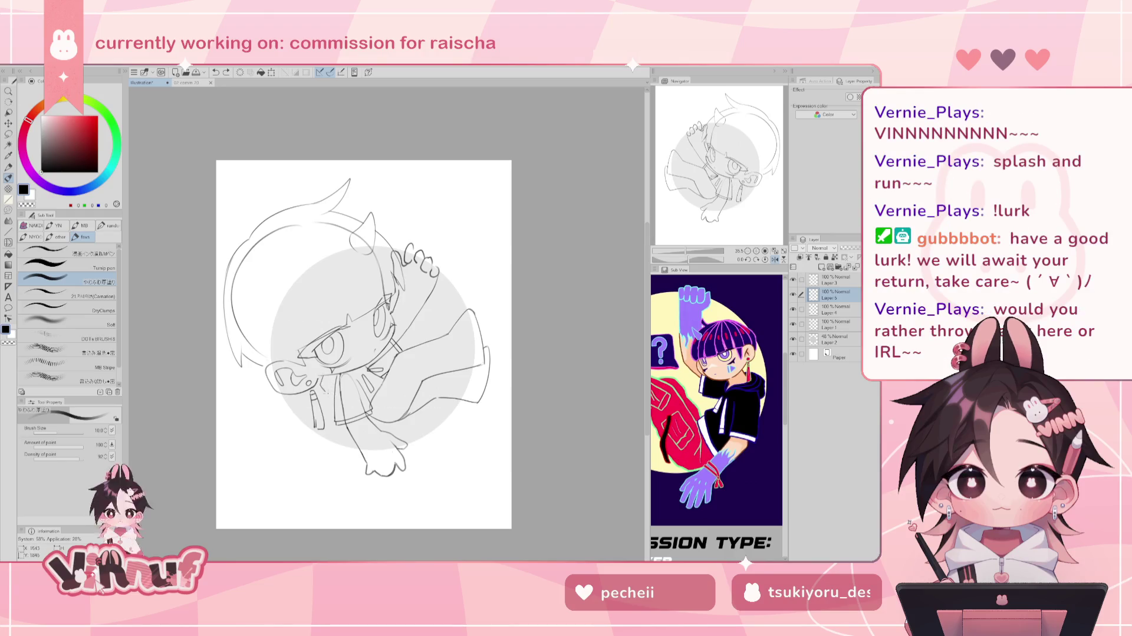
# Undo the last stroke and mirror the canvas to check the proportions.
pyautogui.press('h')
pyautogui.hotkey('ctrl', 'z')
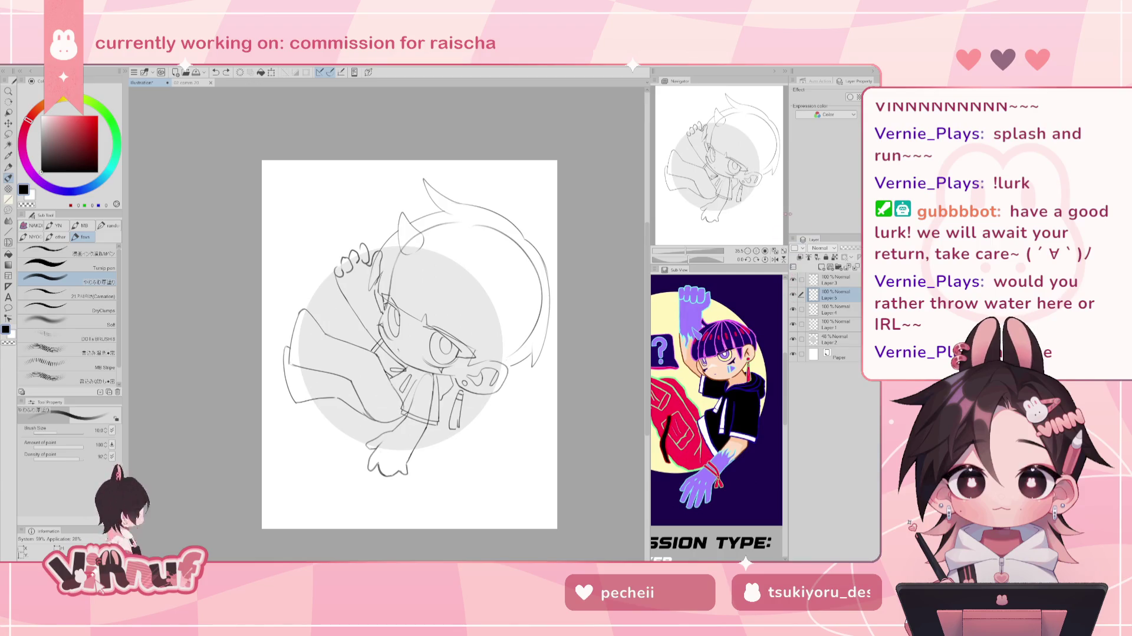
pyautogui.moveTo(413, 342); pyautogui.dragTo(387, 336)
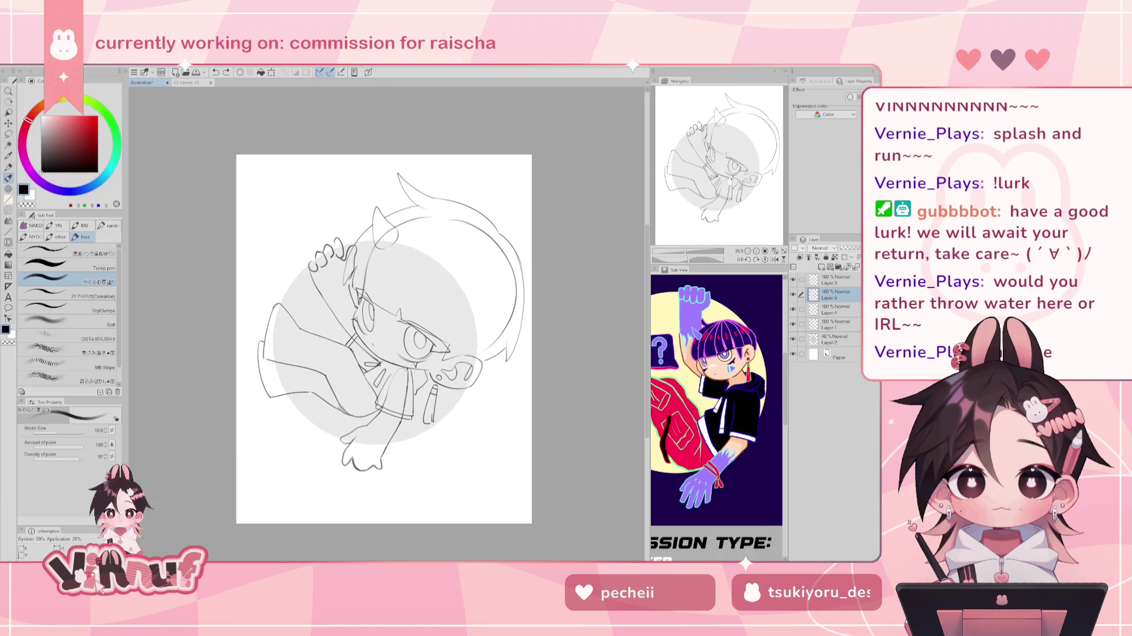
pyautogui.press('h')
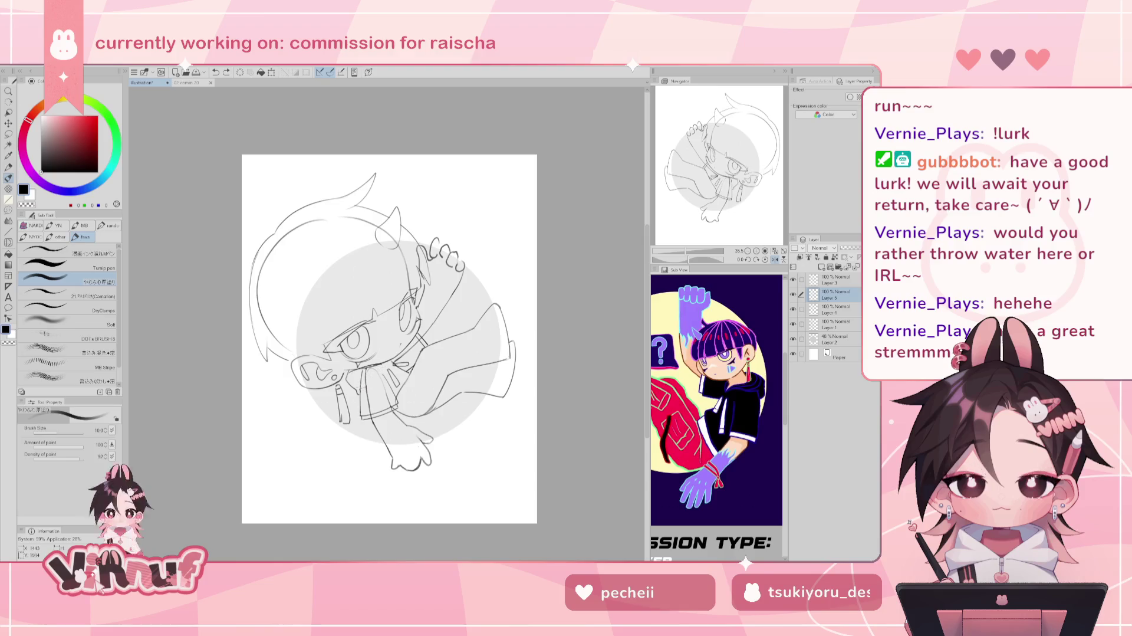
pyautogui.press('h')
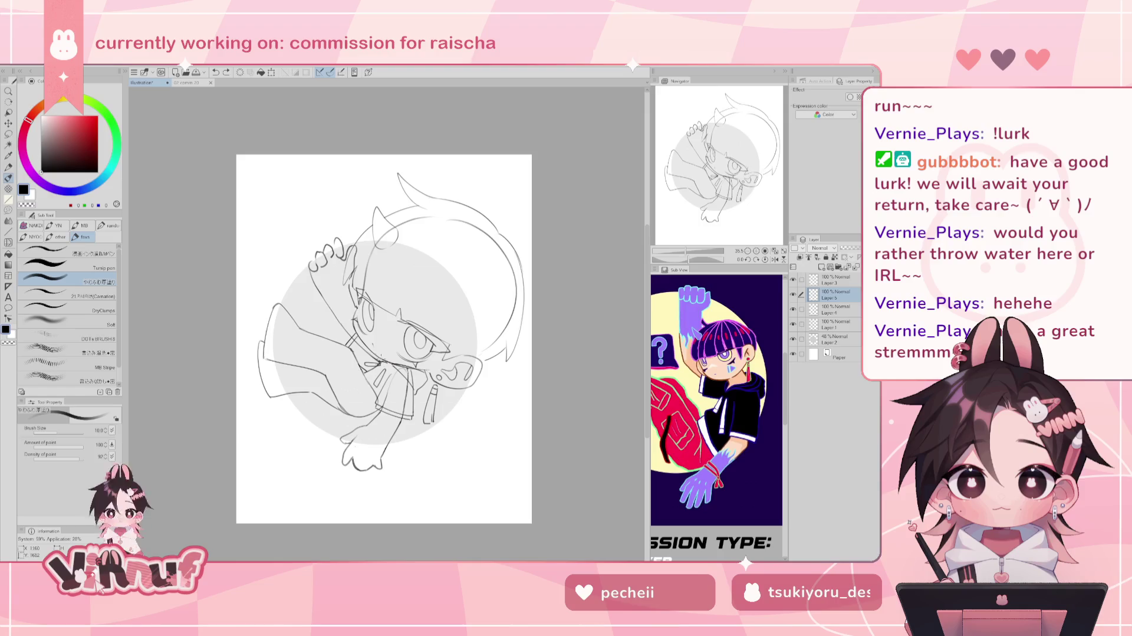
# Restore the normal orientation and erase stray lines around the collar bow.
pyautogui.press('h')
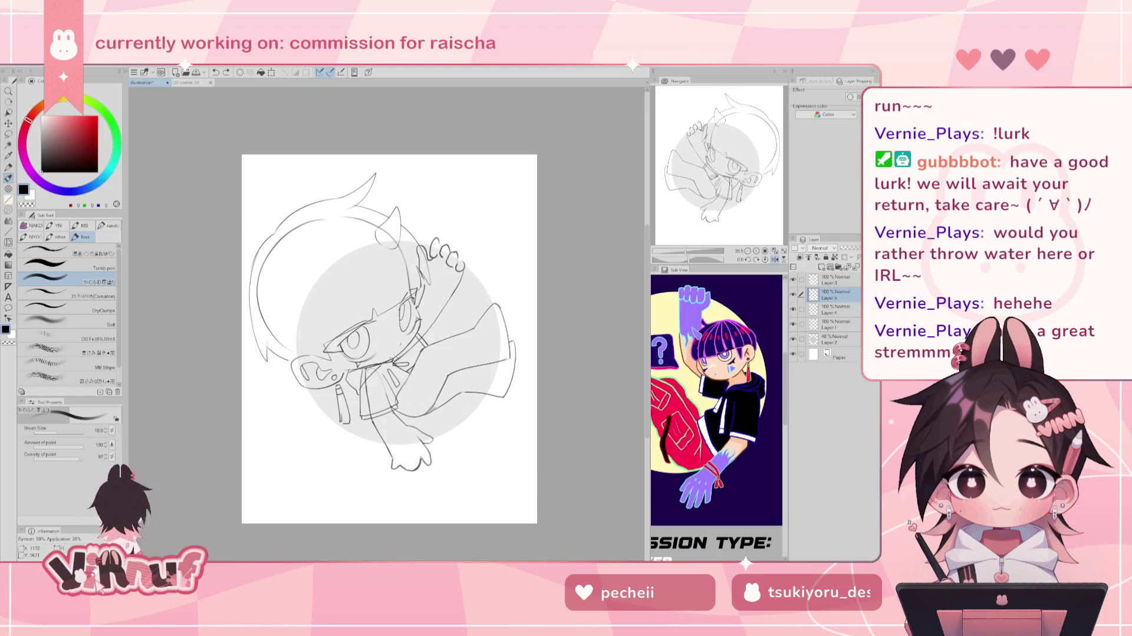
pyautogui.press('h')
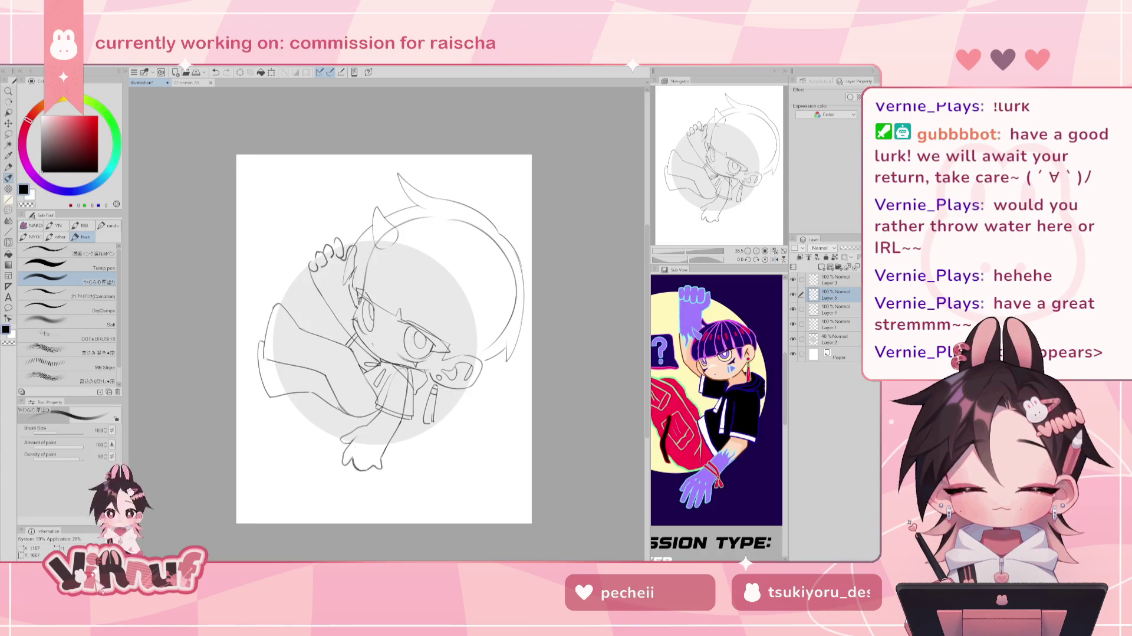
pyautogui.press('e')
pyautogui.moveTo(382, 360); pyautogui.dragTo(389, 362)
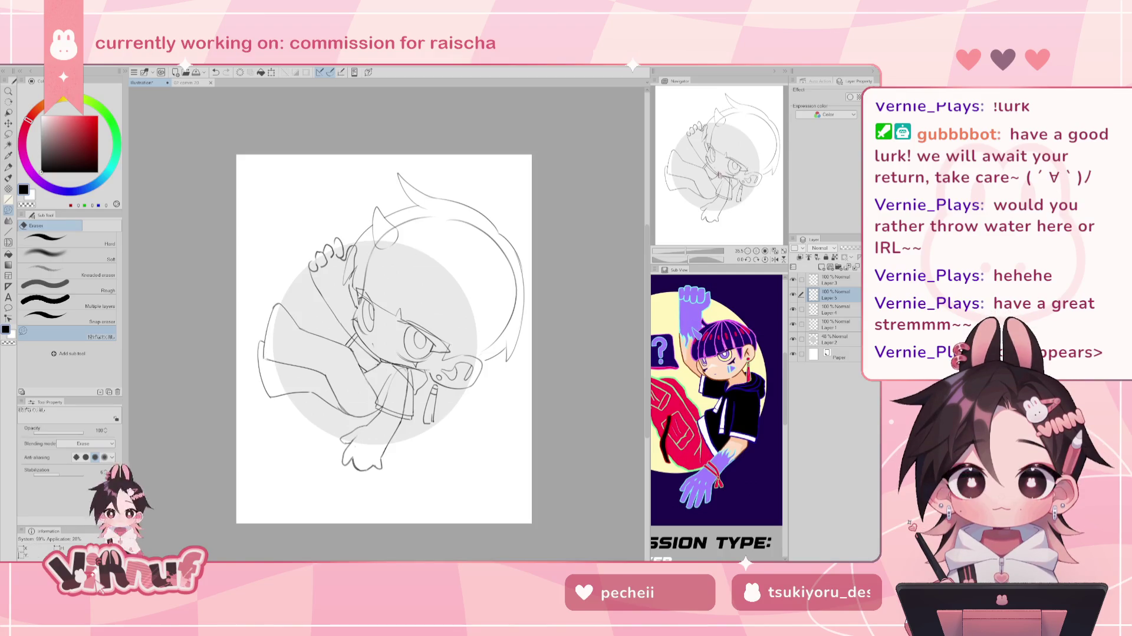
# Fade Layer 1's rough sketch to 33% opacity.
pyautogui.moveTo(383, 330); pyautogui.dragTo(379, 324)
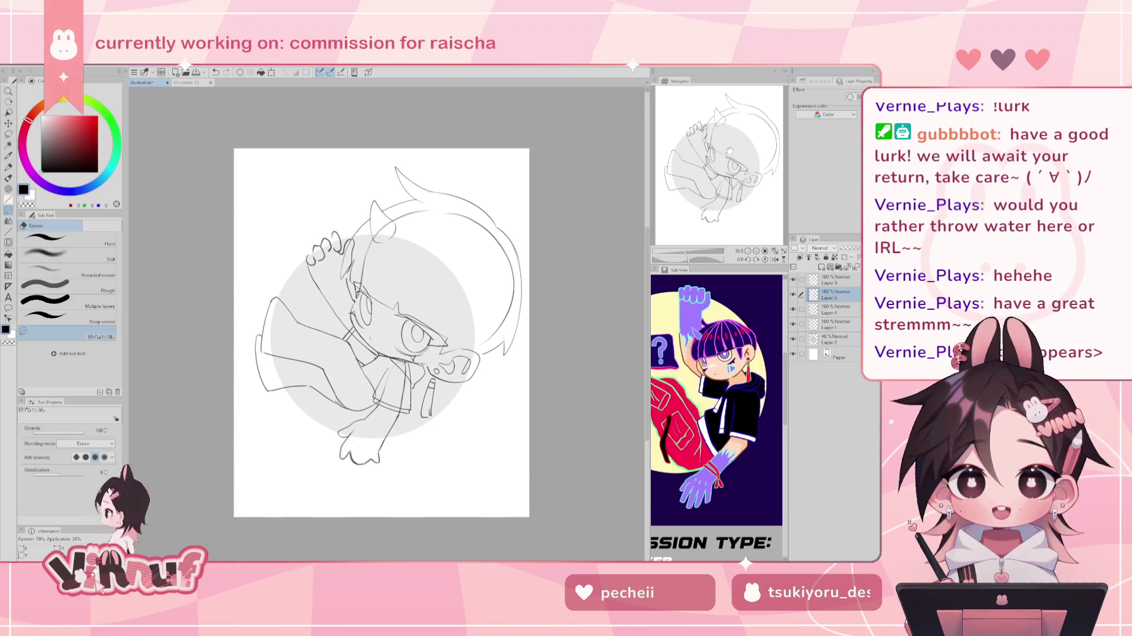
pyautogui.press('p')
pyautogui.press('e')
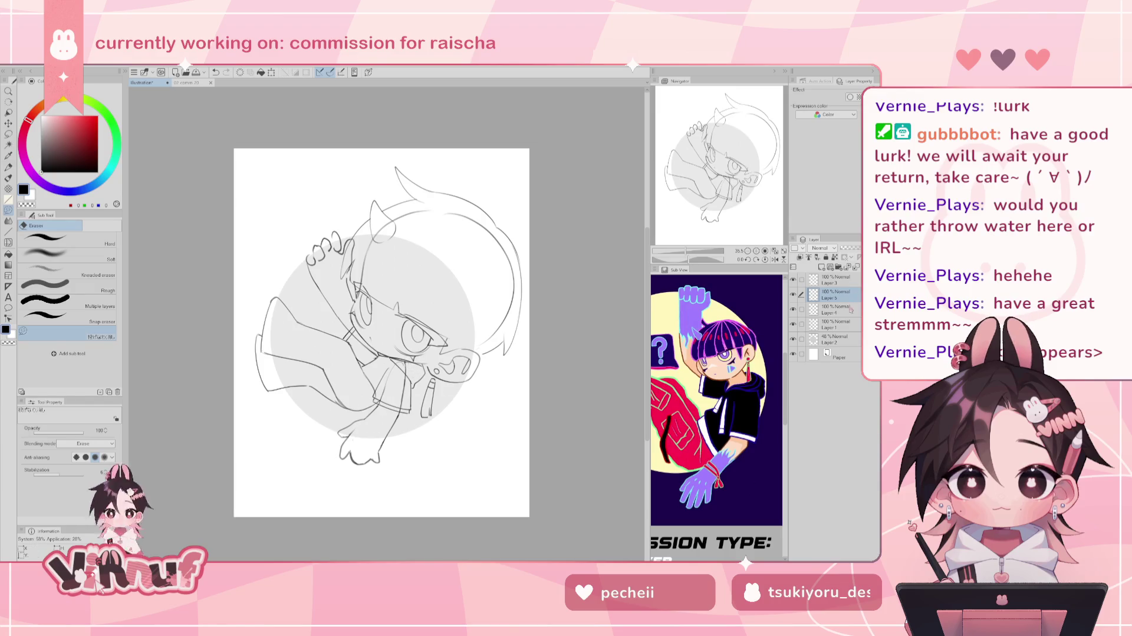
pyautogui.click(832, 324)
pyautogui.moveTo(859, 248); pyautogui.dragTo(851, 255)
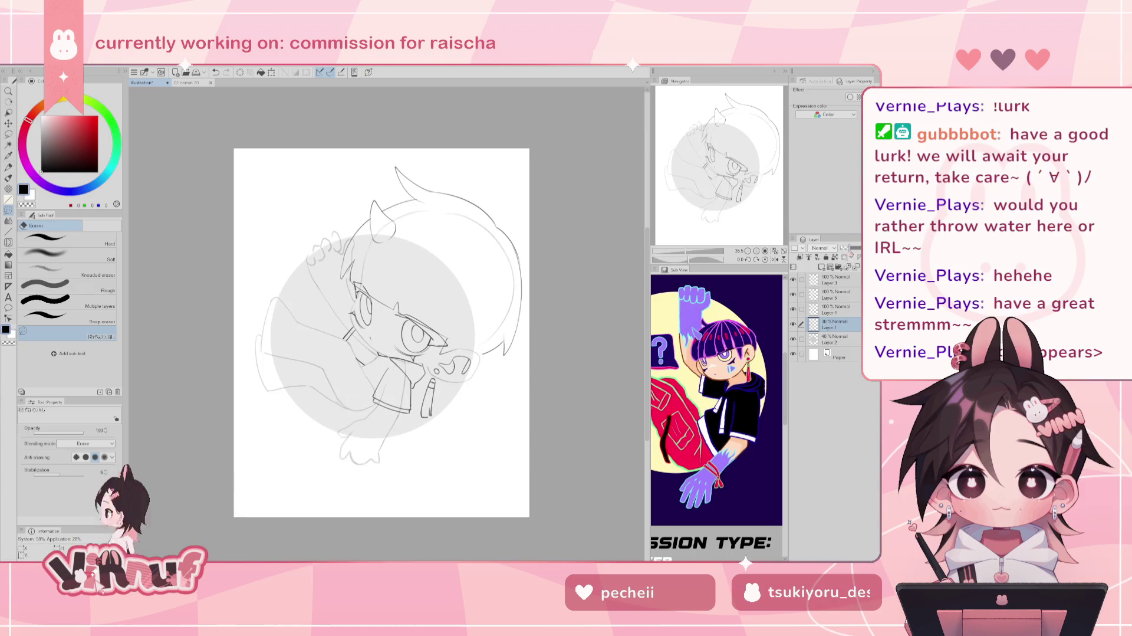
# Make Layer 4 active with the pen and rotate the view counter-clockwise.
pyautogui.click(835, 309)
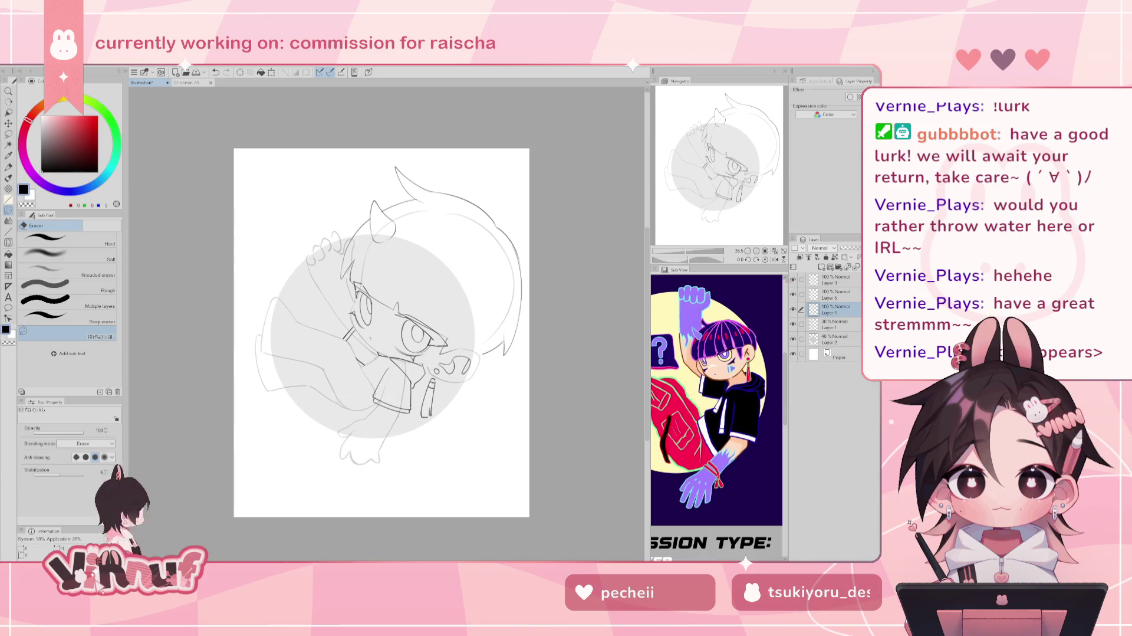
pyautogui.press('p')
pyautogui.moveTo(688, 258); pyautogui.dragTo(687, 259)
# On Layer 5, try erasing short lines near the collar, then undo it.
pyautogui.press('e')
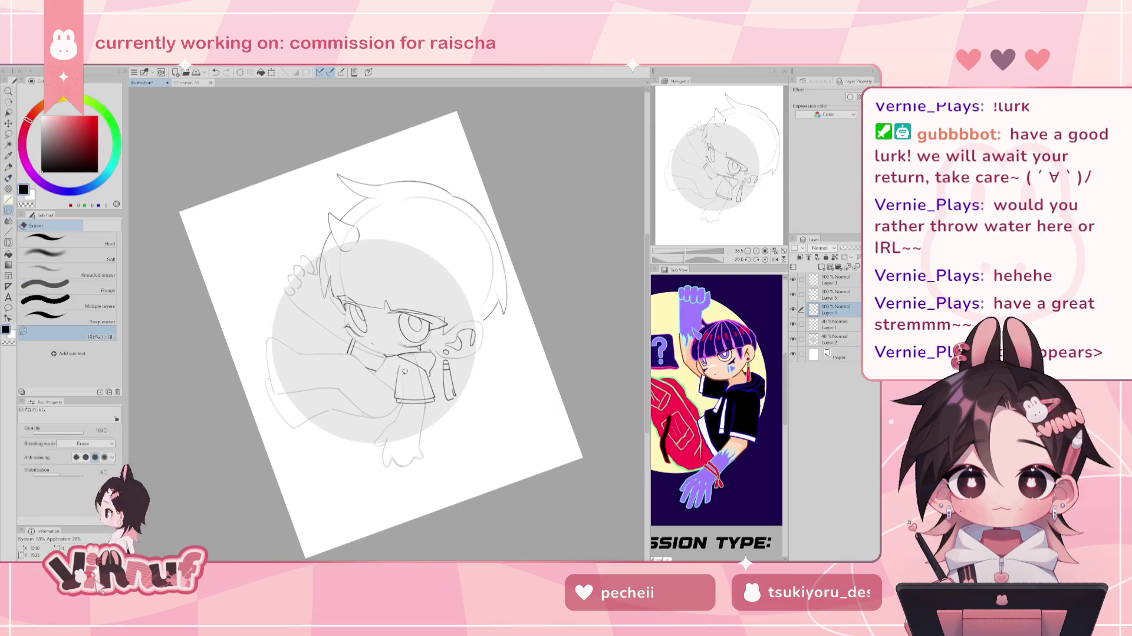
pyautogui.click(798, 296)
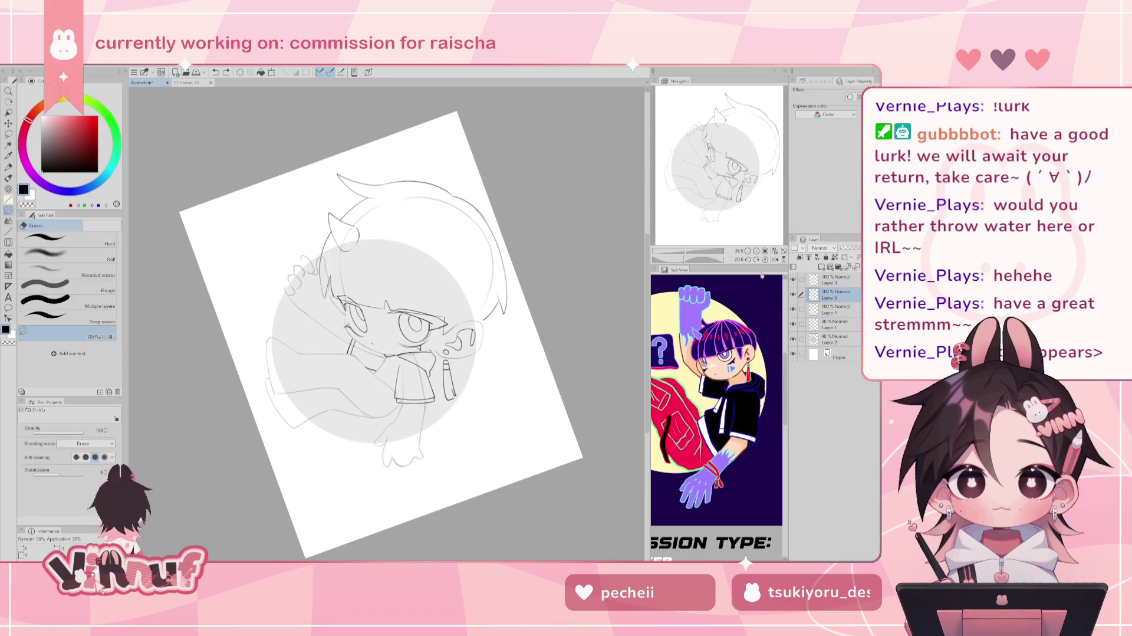
pyautogui.moveTo(400, 363); pyautogui.dragTo(398, 395)
pyautogui.hotkey('ctrl', 'z')
# Lasso the hoodie collar area, dismissing the cut-layer prompt.
pyautogui.press('m')
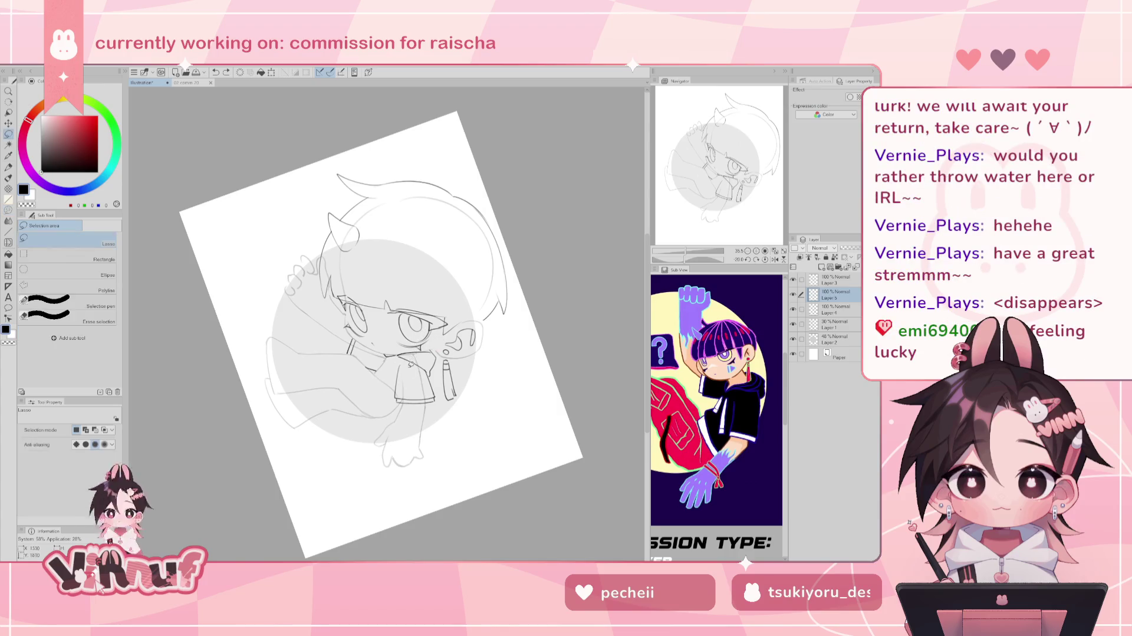
pyautogui.hotkey('ctrl', 'x')
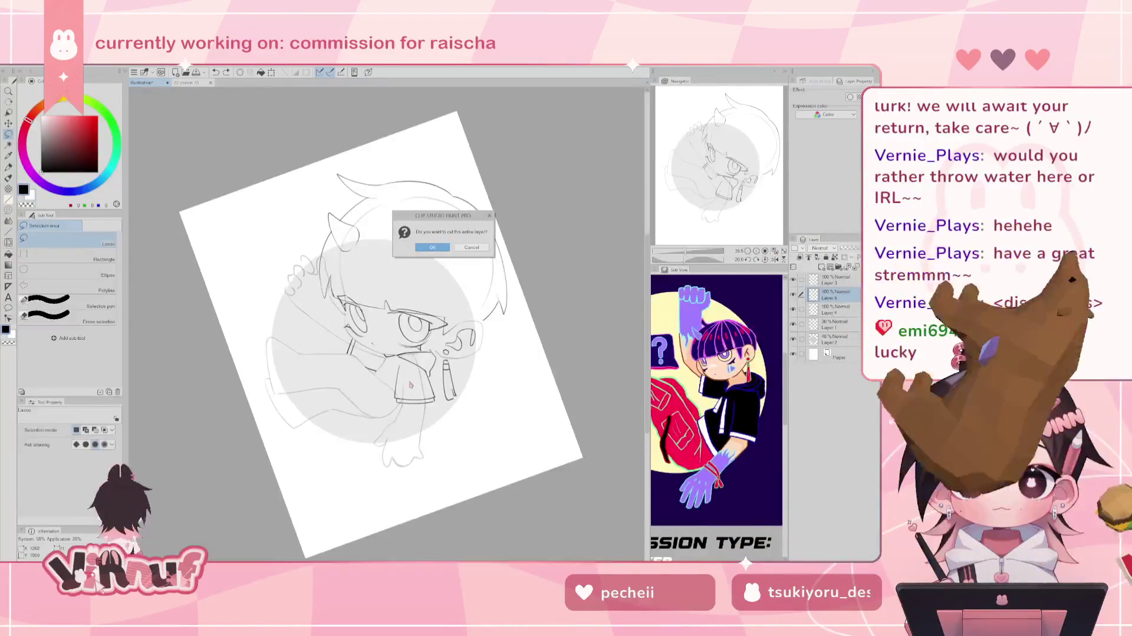
pyautogui.press('Escape')
pyautogui.moveTo(404, 357)
pyautogui.mouseDown()
pyautogui.moveTo(441, 388)
pyautogui.moveTo(414, 353)
pyautogui.mouseUp()
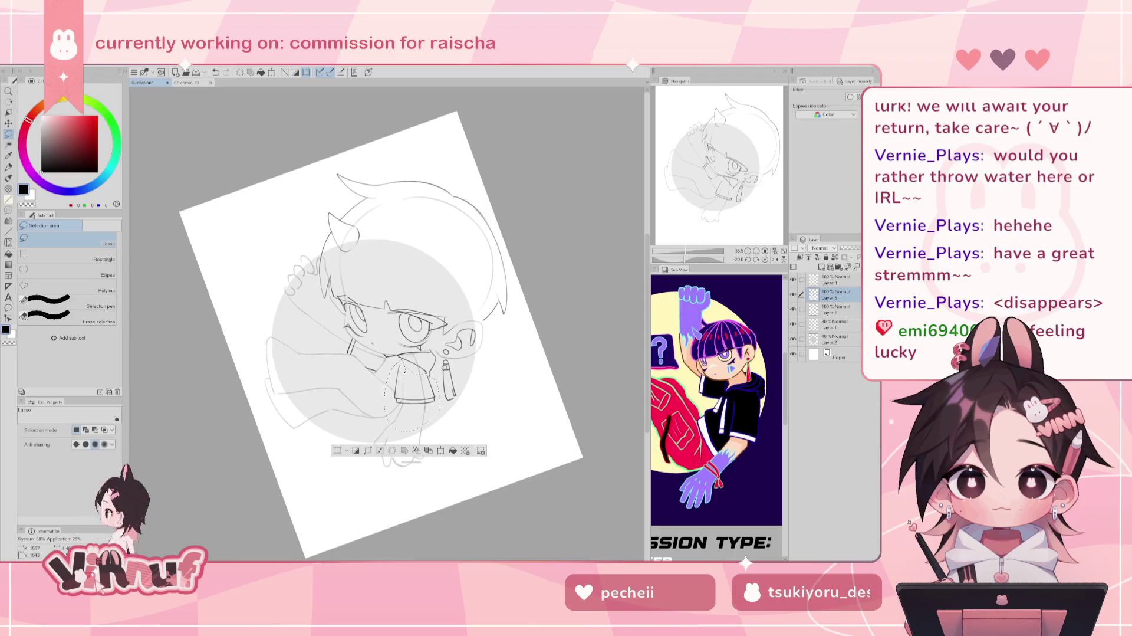
# Liquify-push the collar lines into a new shape, deselect, and set the view upright.
pyautogui.press('j')
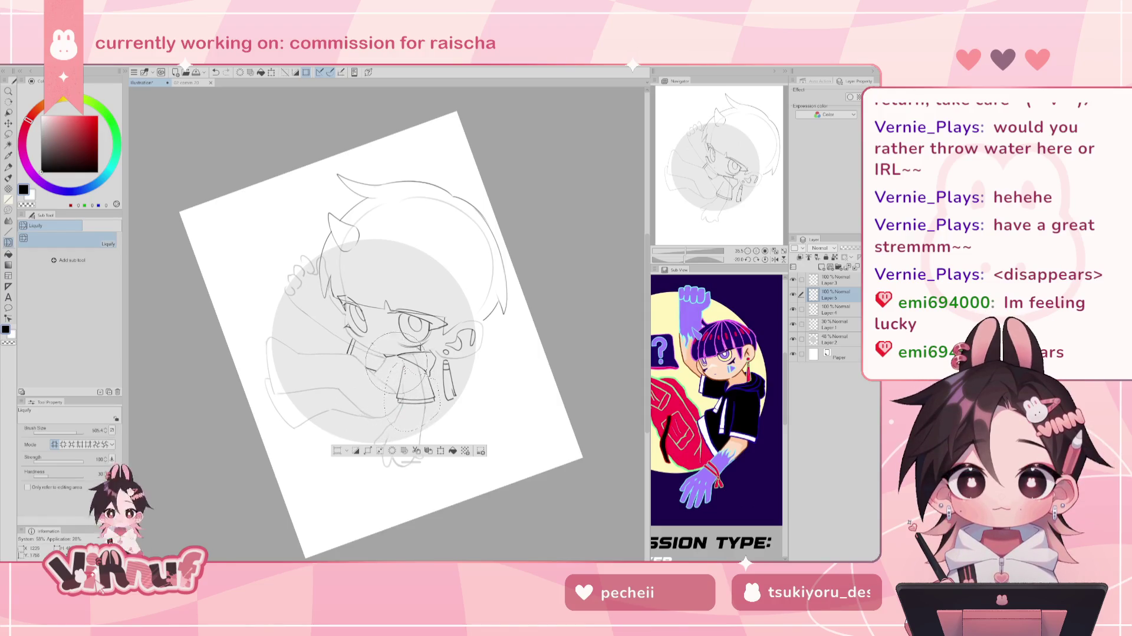
pyautogui.hotkey('ctrl', 'z')
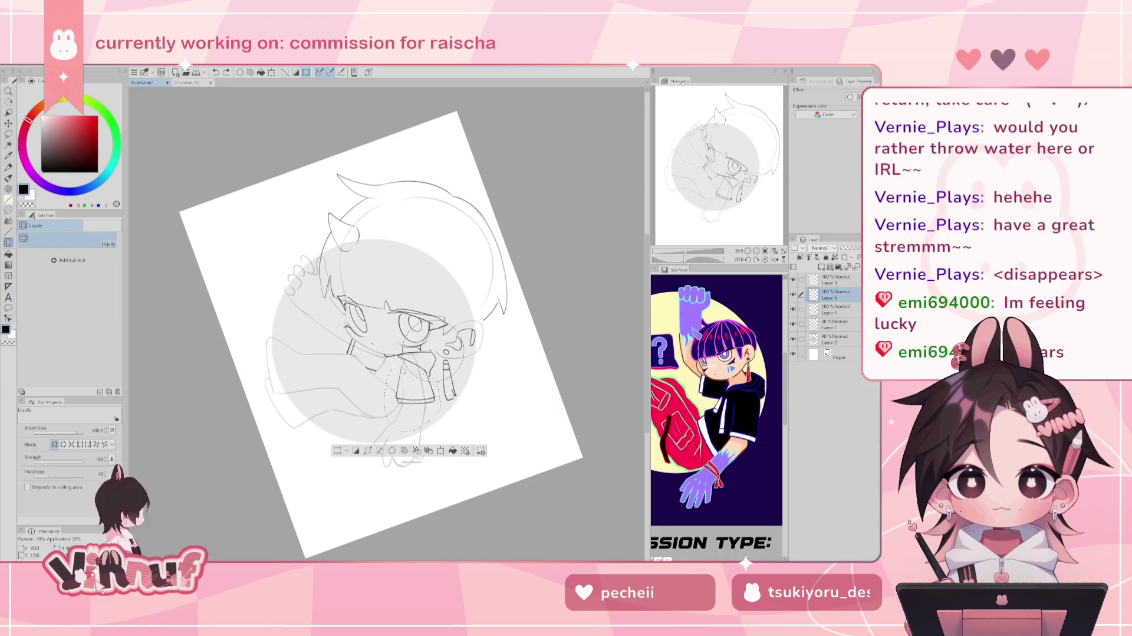
pyautogui.moveTo(437, 412); pyautogui.dragTo(413, 426)
pyautogui.hotkey('ctrl', 'd')
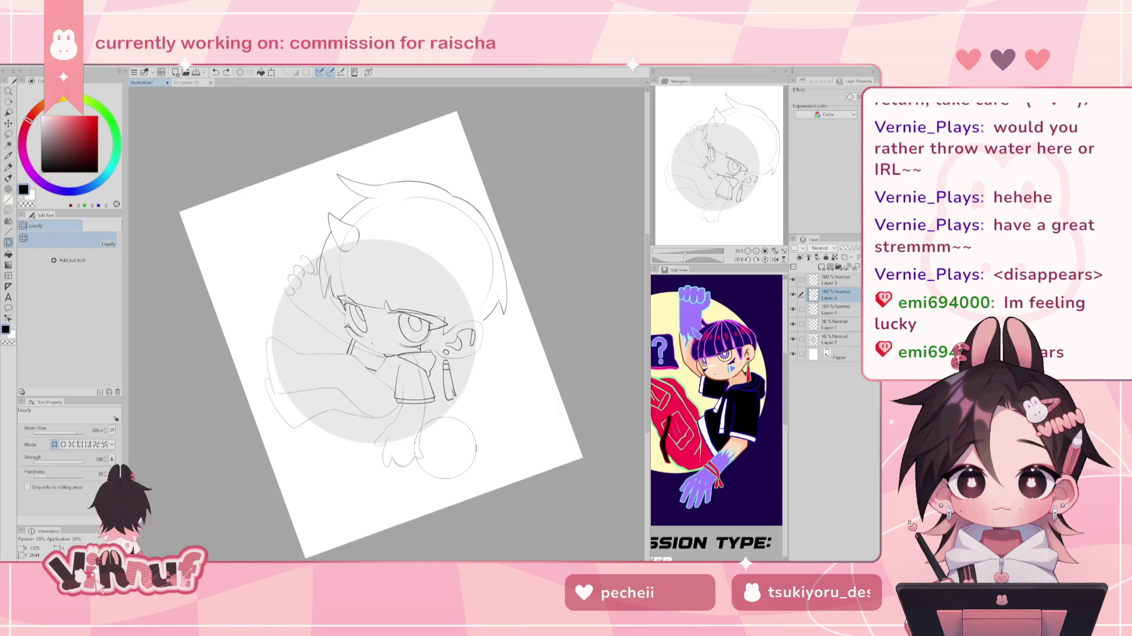
pyautogui.click(764, 259)
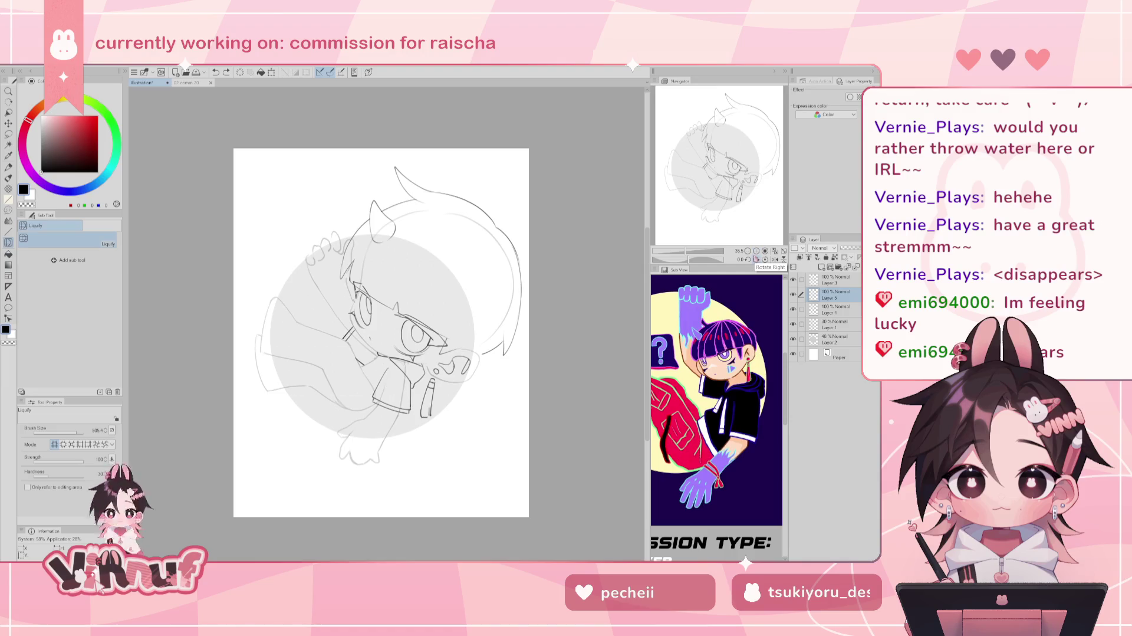
pyautogui.press('b')
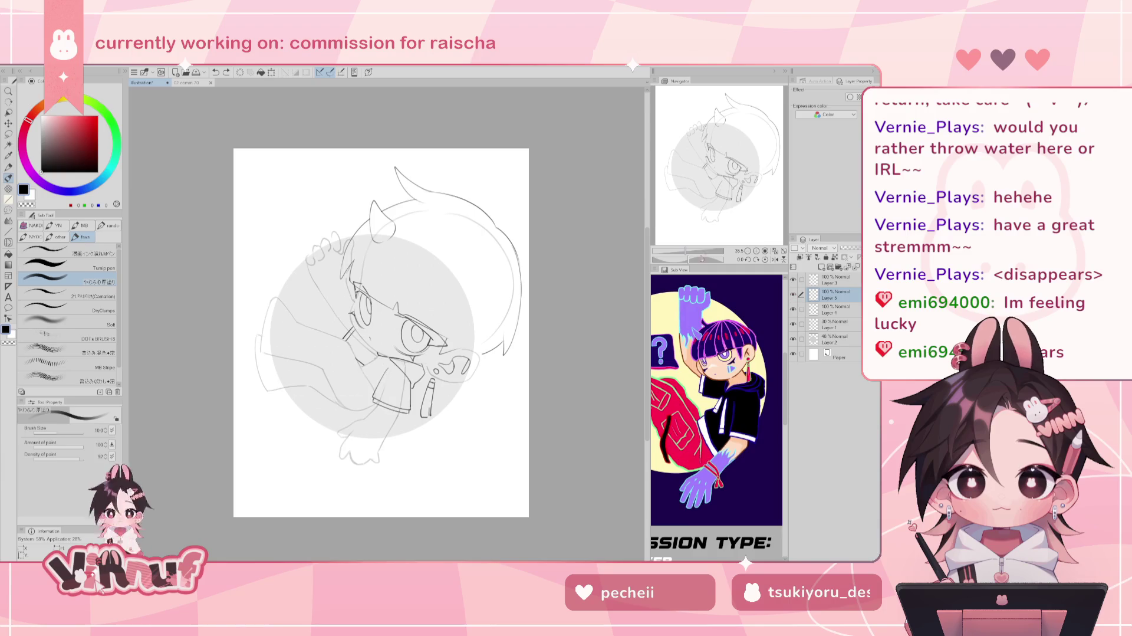
pyautogui.moveTo(690, 377); pyautogui.dragTo(678, 232)
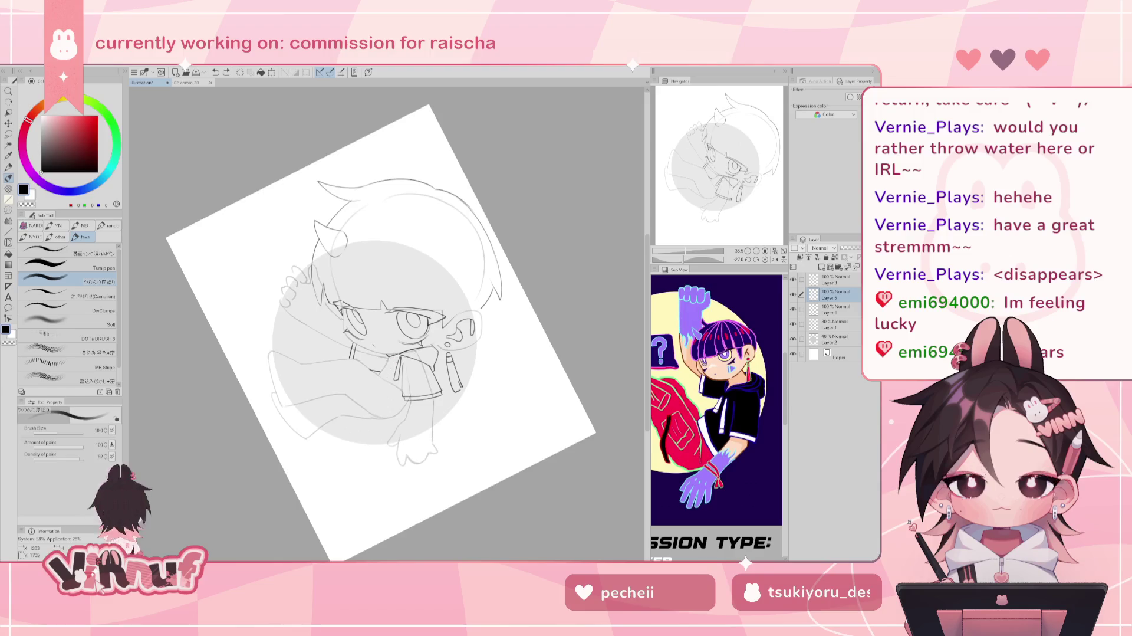
pyautogui.click(765, 259)
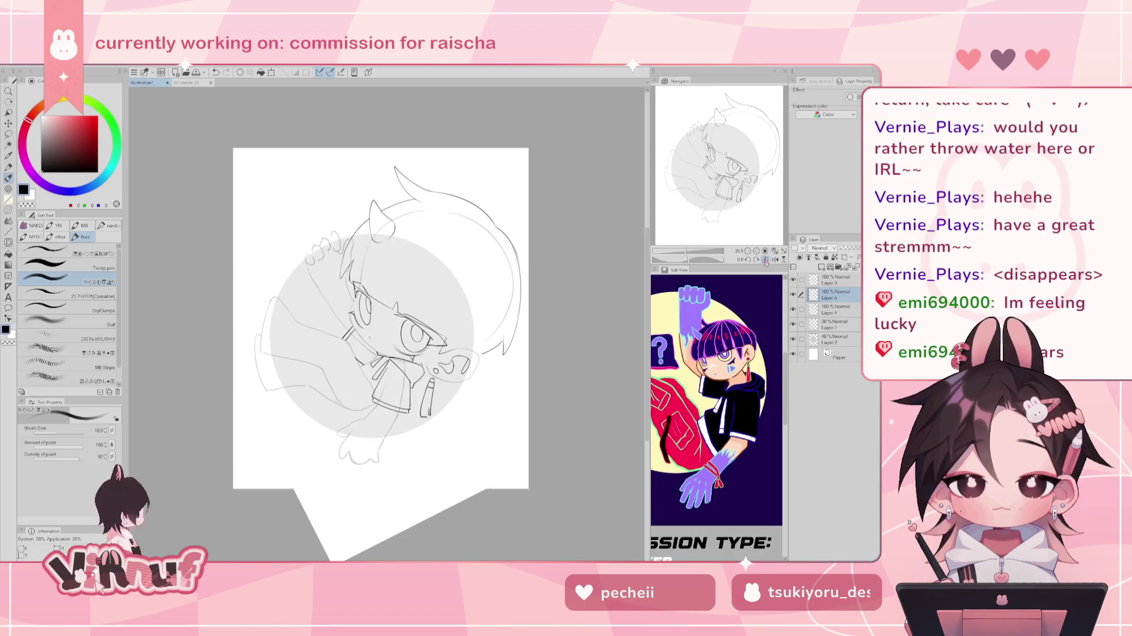
pyautogui.click(757, 259)
pyautogui.click(748, 259)
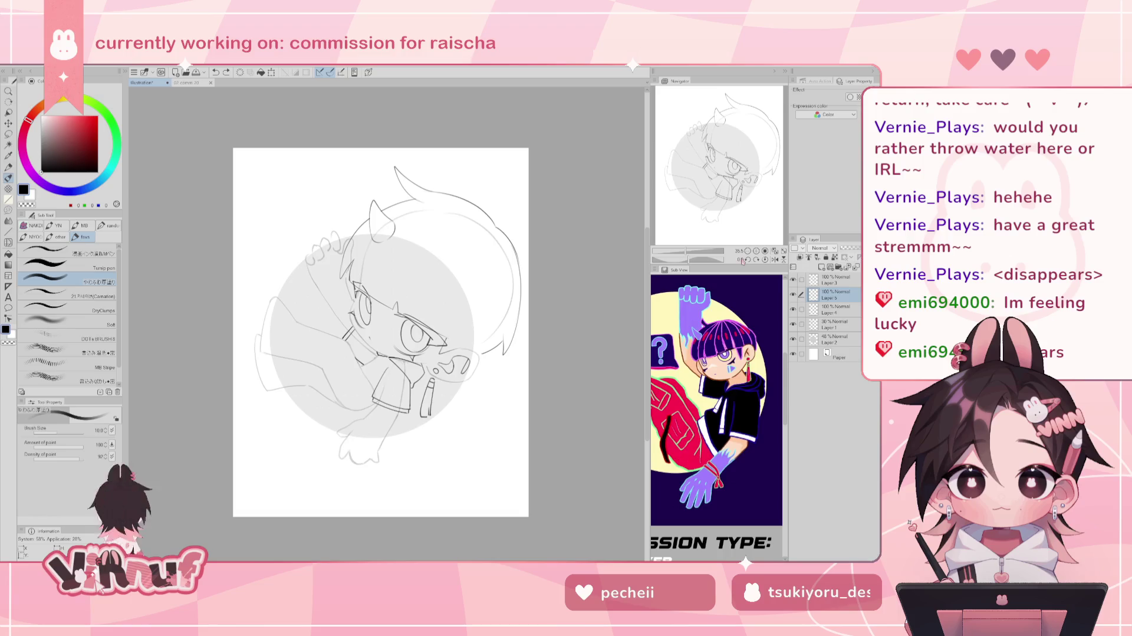
pyautogui.press('e')
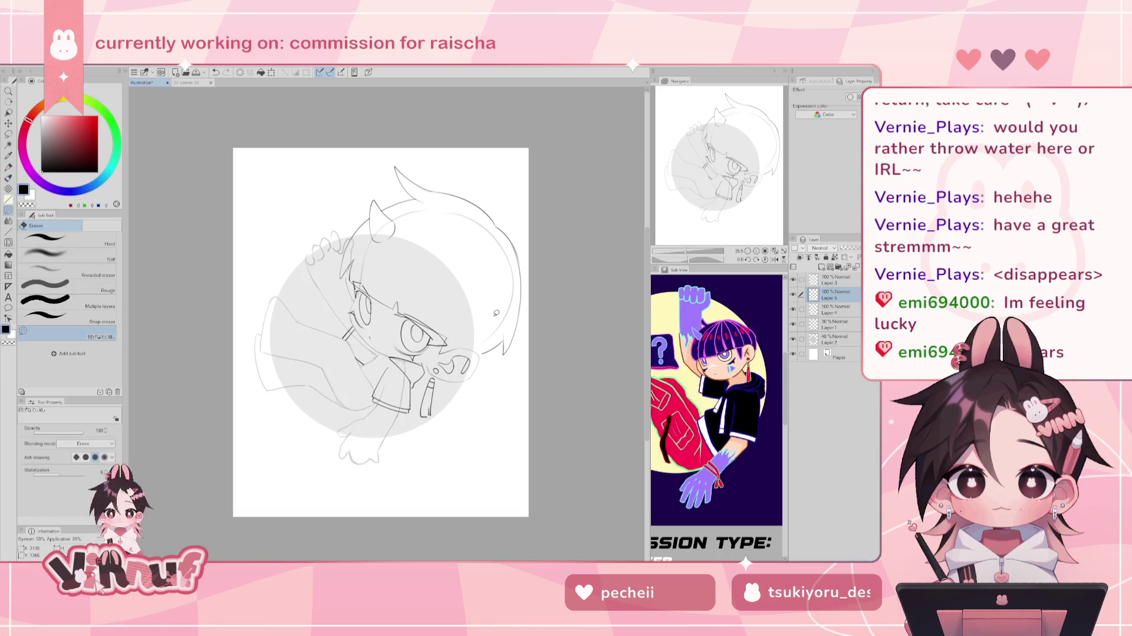
pyautogui.press('b')
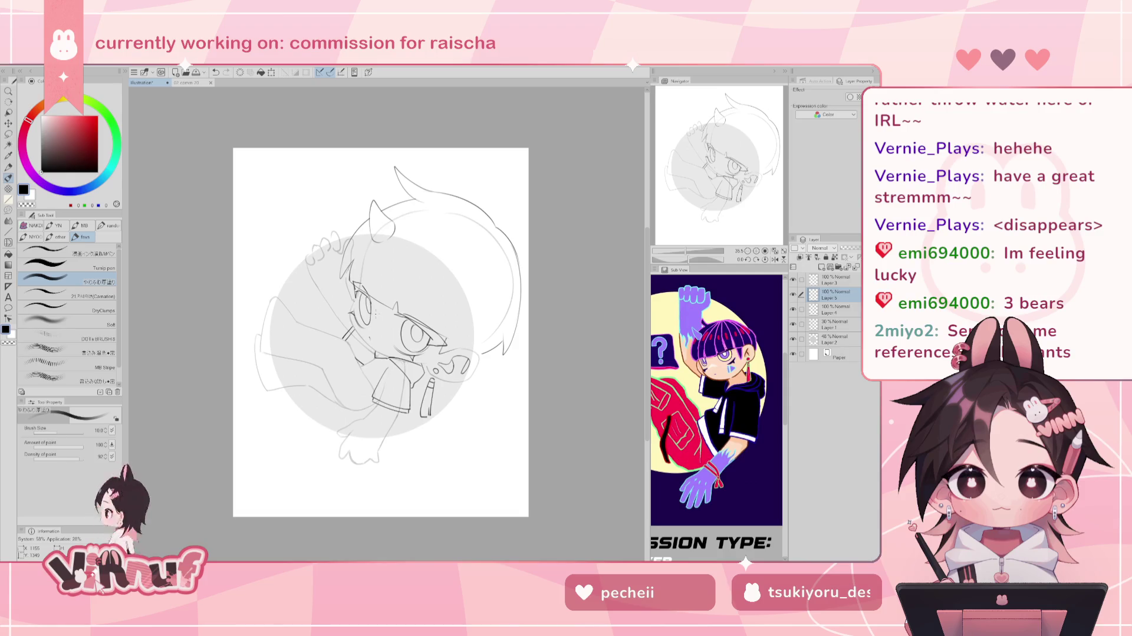
pyautogui.moveTo(375, 313); pyautogui.dragTo(413, 283)
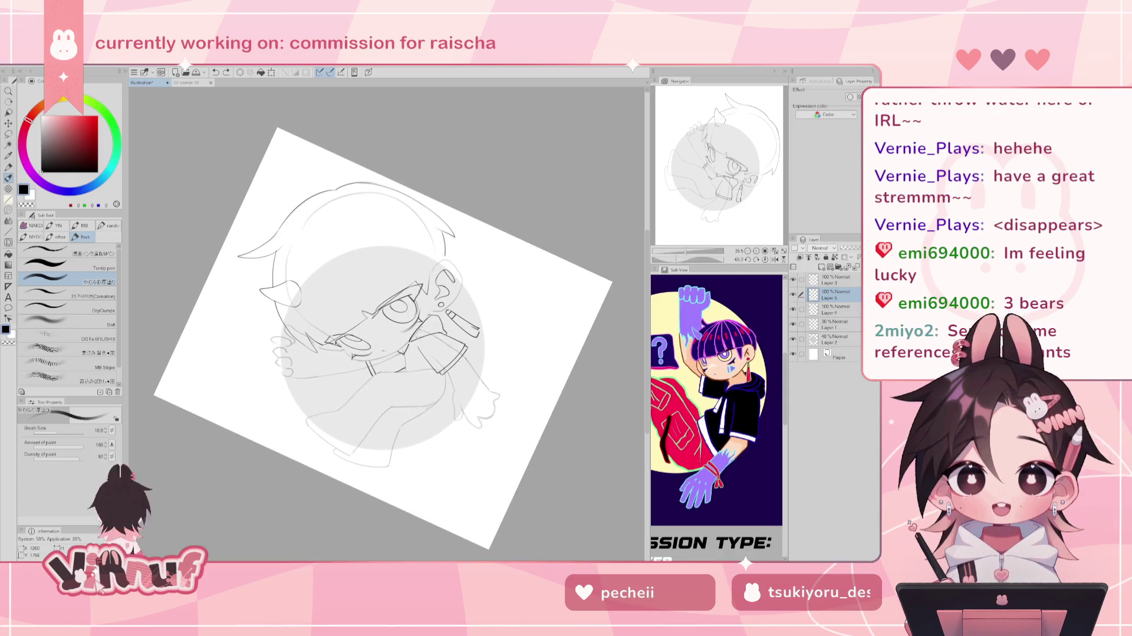
# Switch to the brush and reset the canvas rotation so the sketch is upright.
pyautogui.press('e')
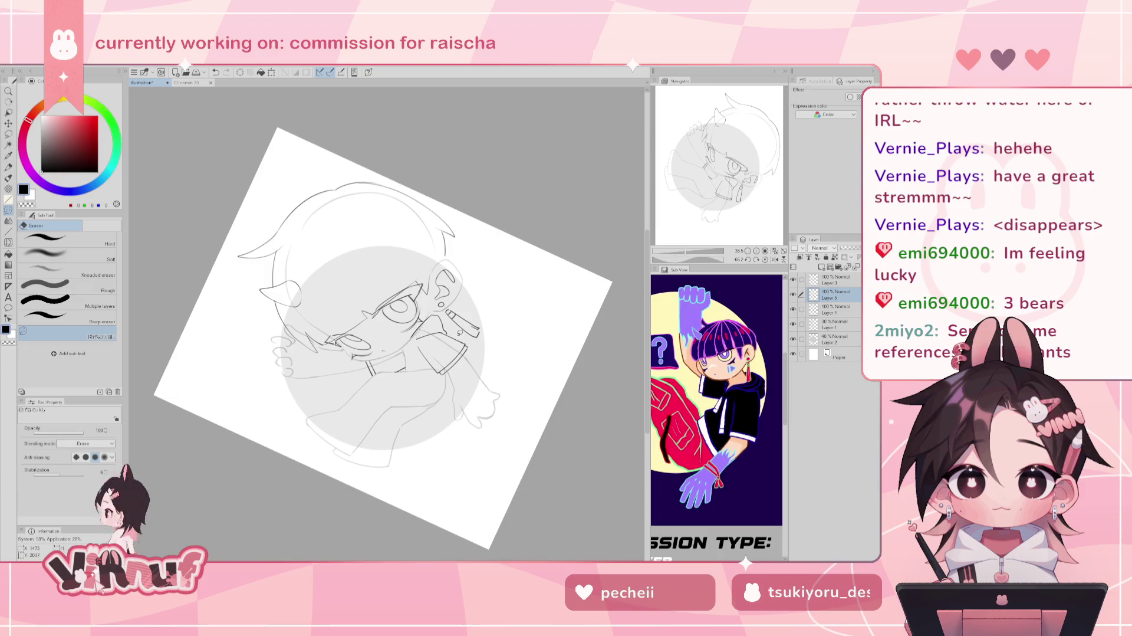
pyautogui.press('b')
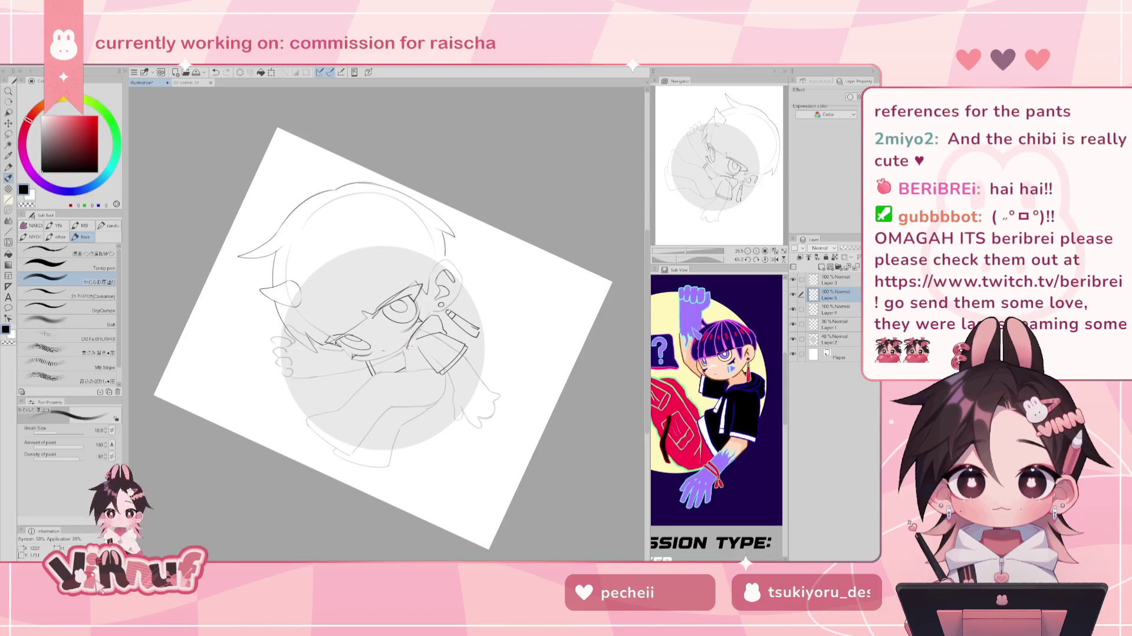
pyautogui.click(765, 260)
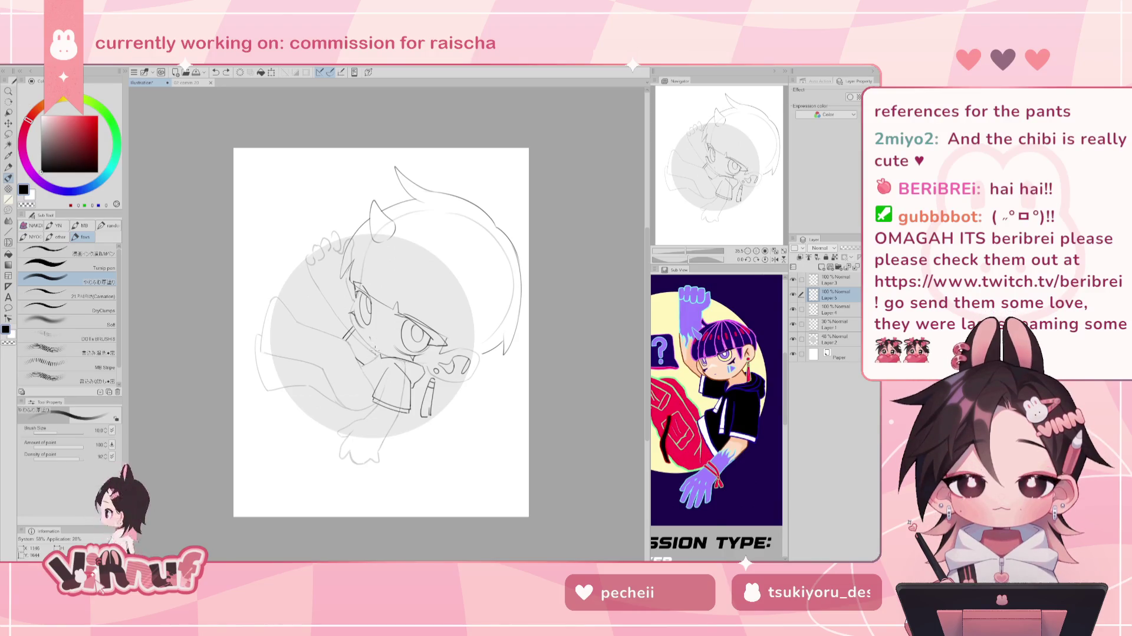
# Add a small touch-up stroke near the face and mirror-check it before flipping back.
pyautogui.moveTo(372, 352); pyautogui.dragTo(376, 354)
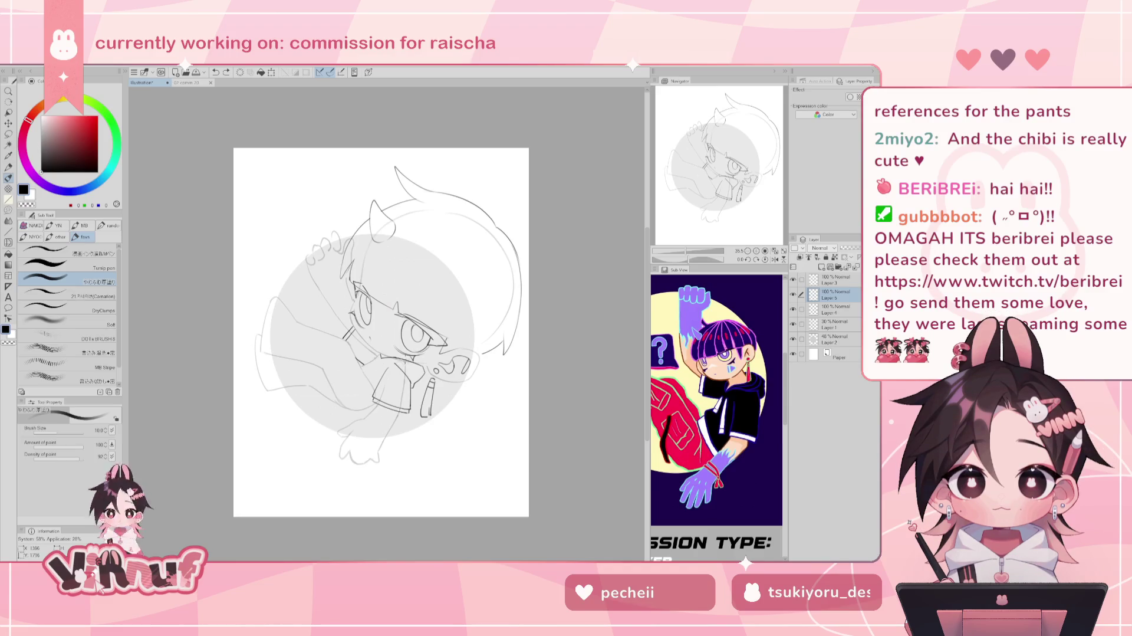
pyautogui.press('h')
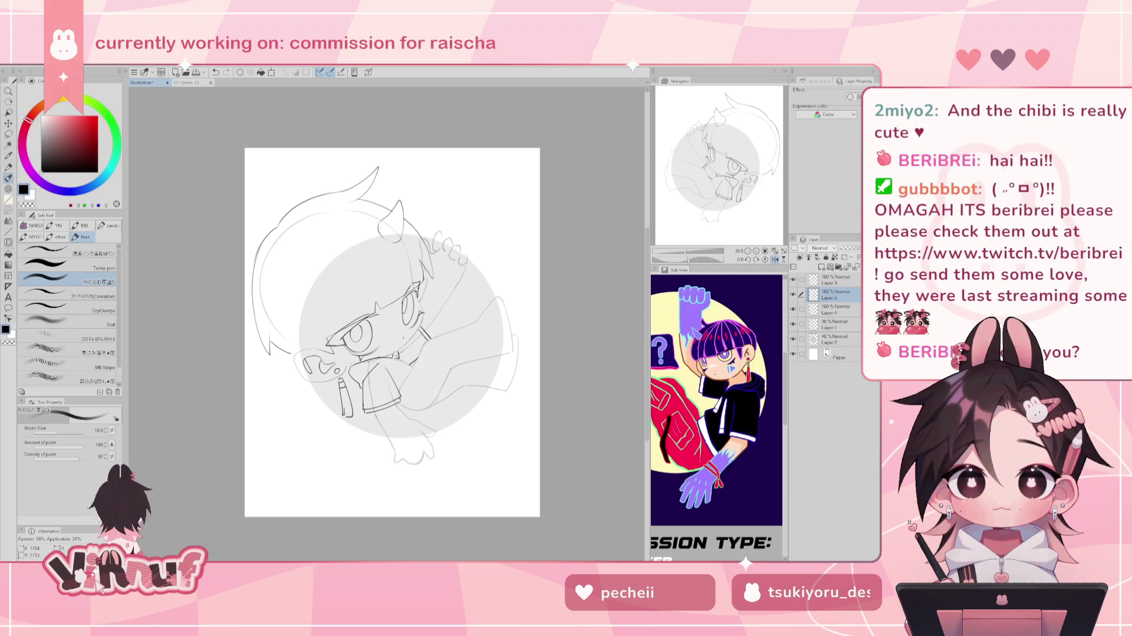
pyautogui.press('h')
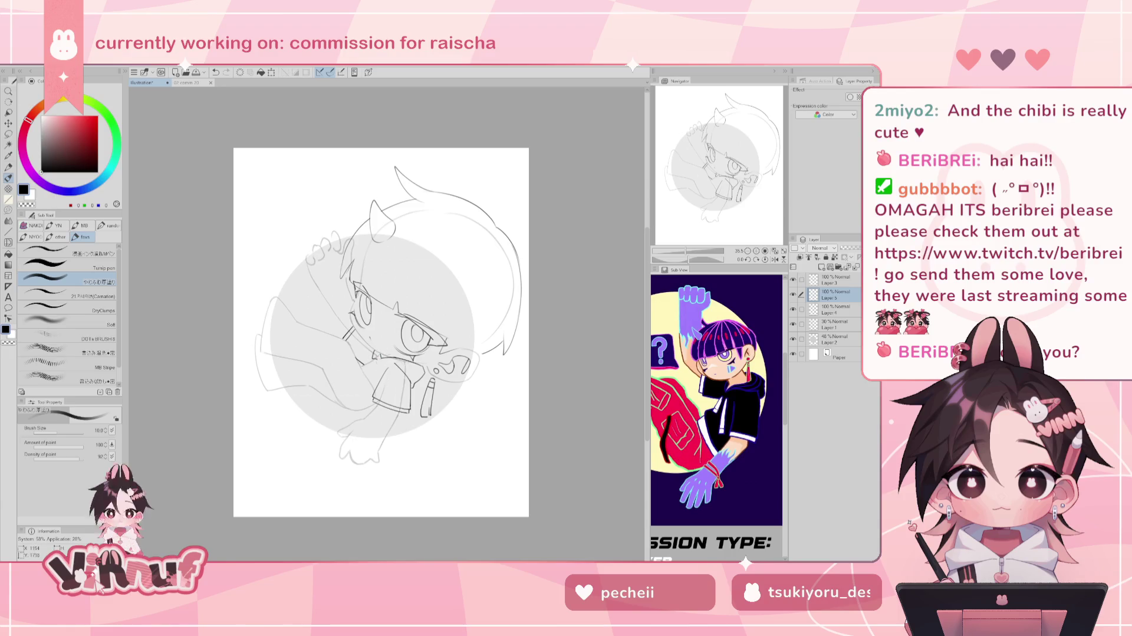
pyautogui.press('e')
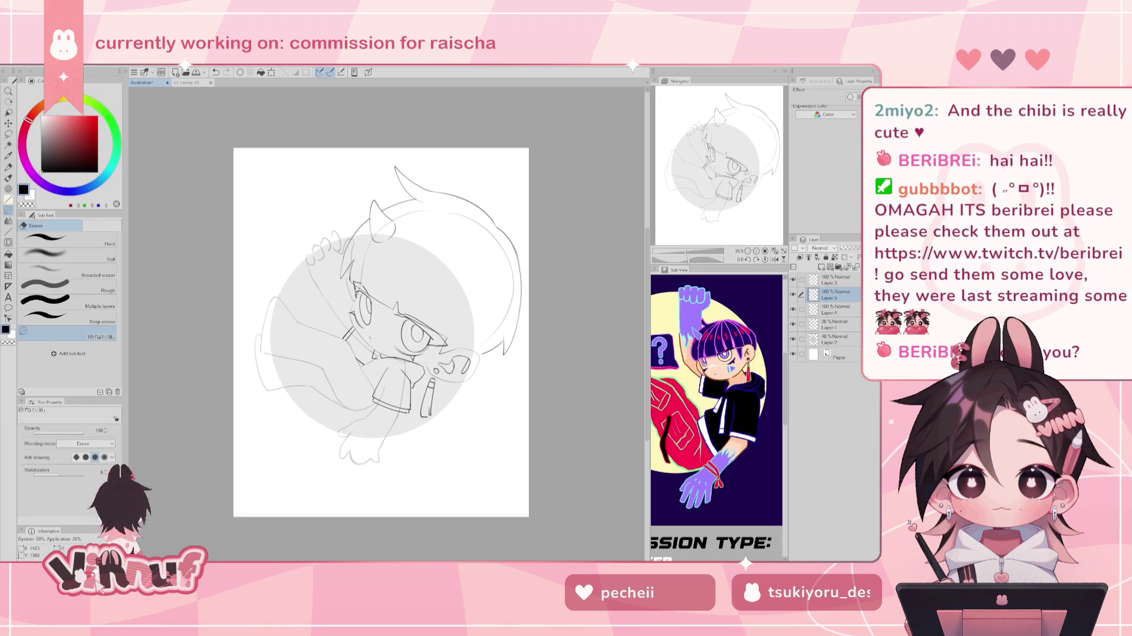
pyautogui.press('b')
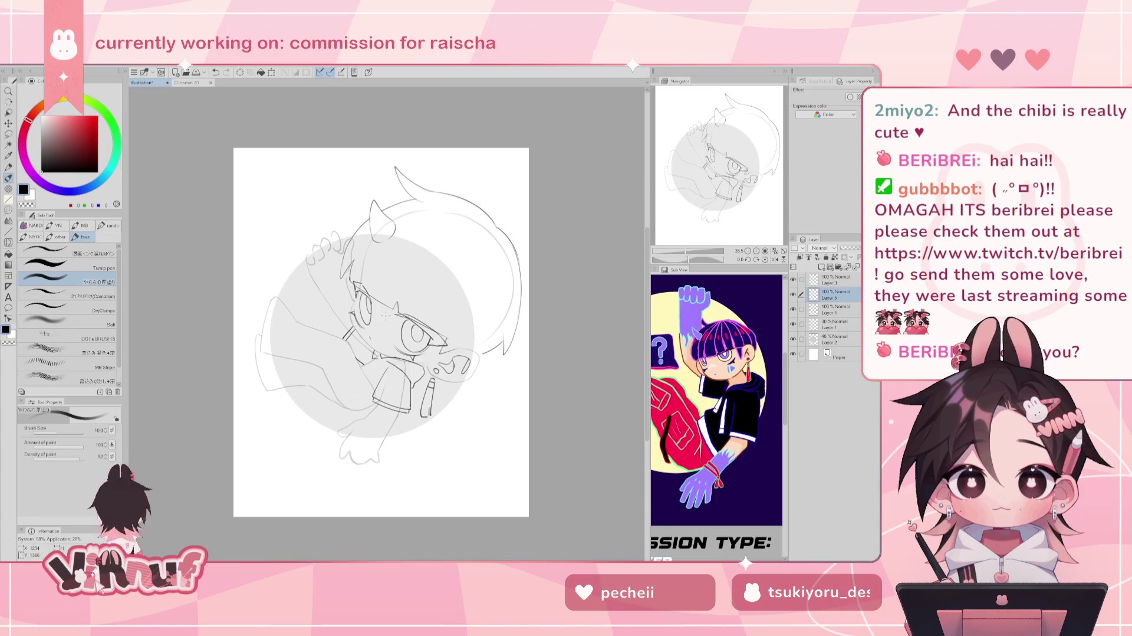
pyautogui.moveTo(687, 251); pyautogui.dragTo(687, 252)
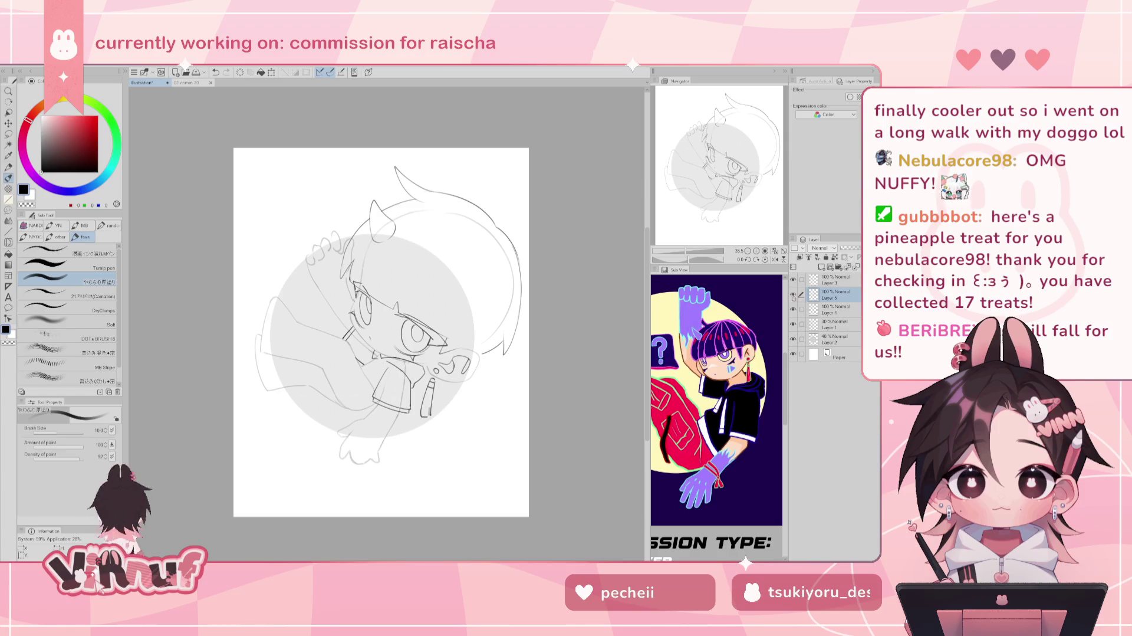
pyautogui.press('e')
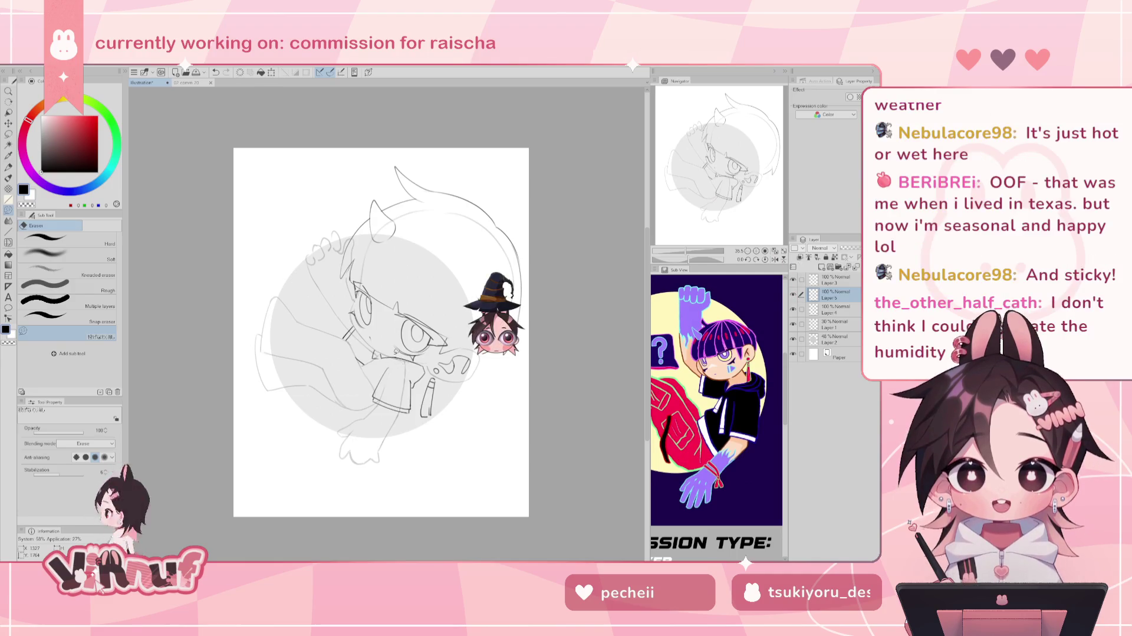
# Draw a short dark brush stroke along the chibi's shirt collar.
pyautogui.press('b')
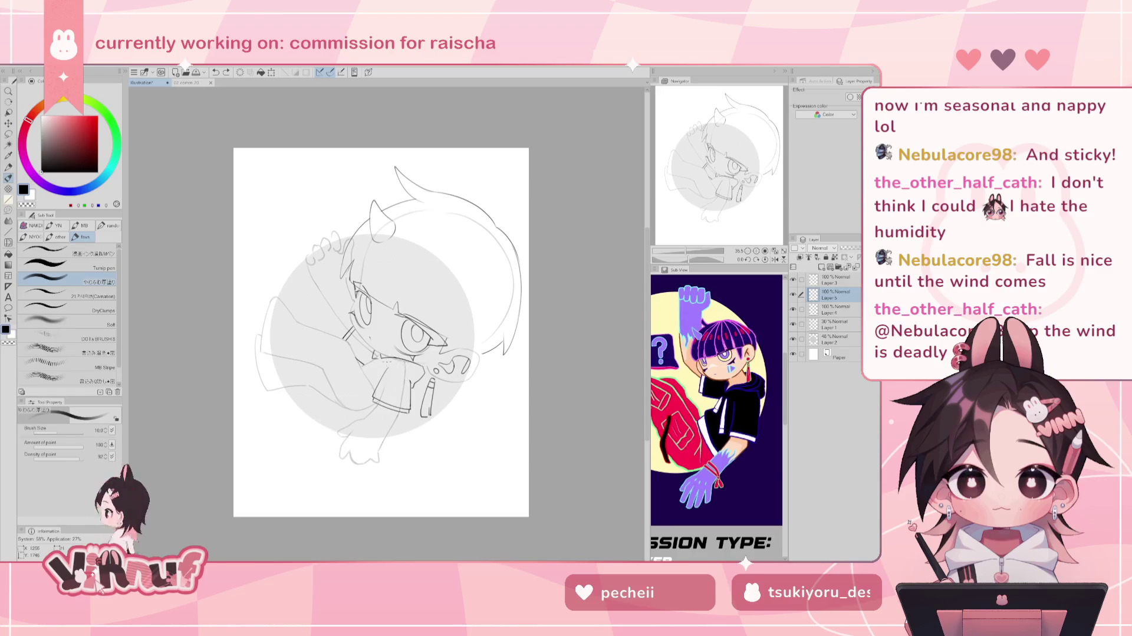
pyautogui.moveTo(392, 380); pyautogui.dragTo(411, 366)
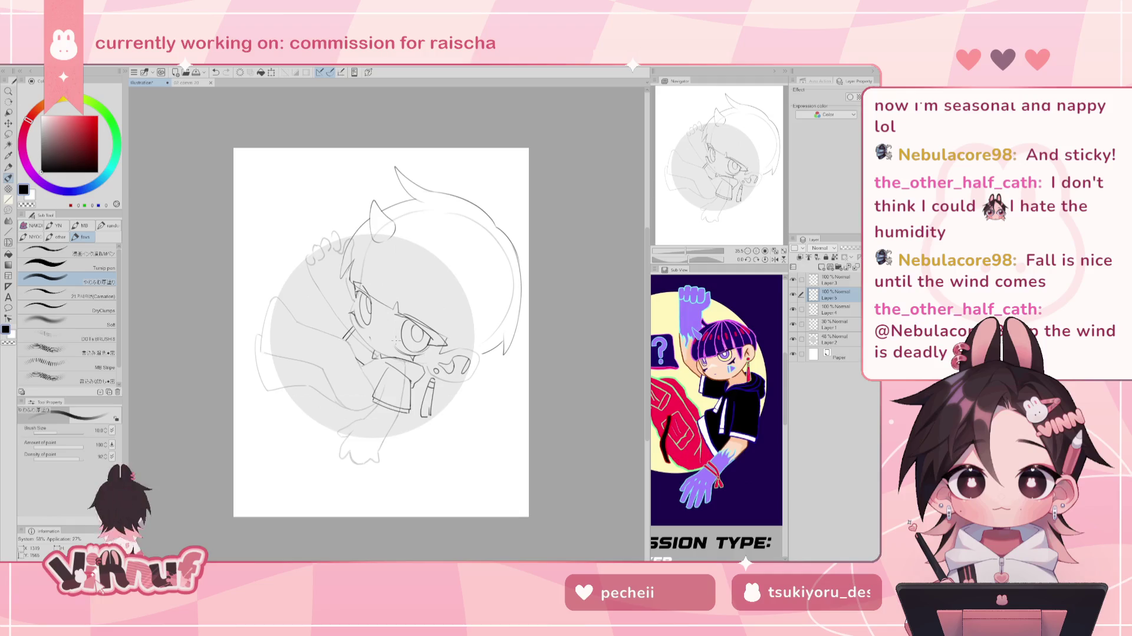
# Fade Layer 2's grey circle to 23% opacity and view the finished '02 comm' reference.
pyautogui.press('e')
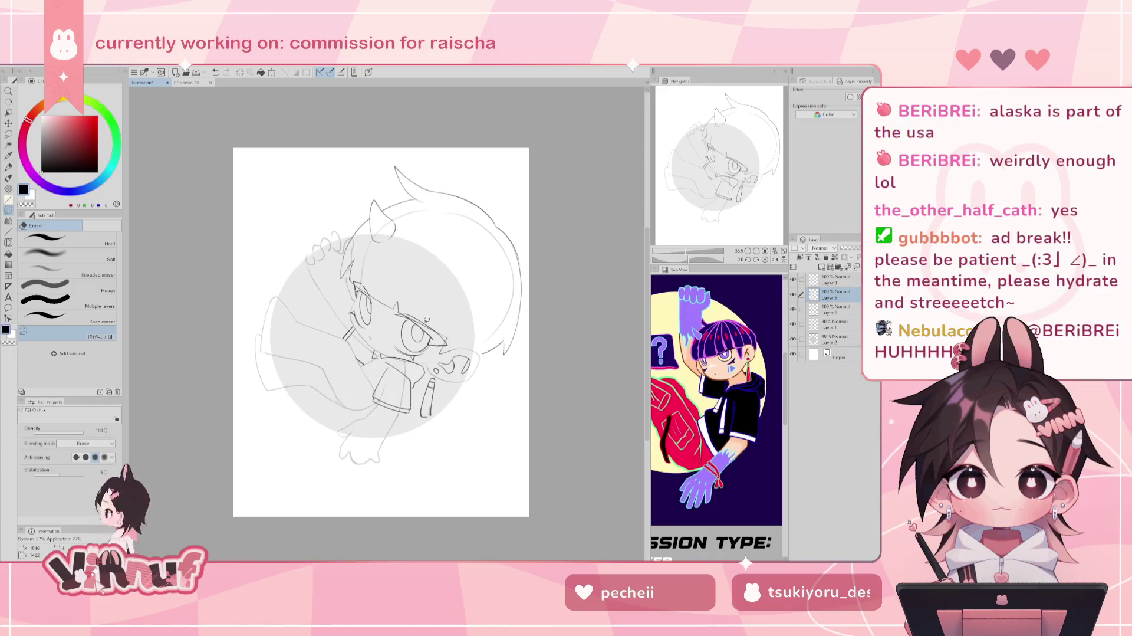
pyautogui.click(834, 339)
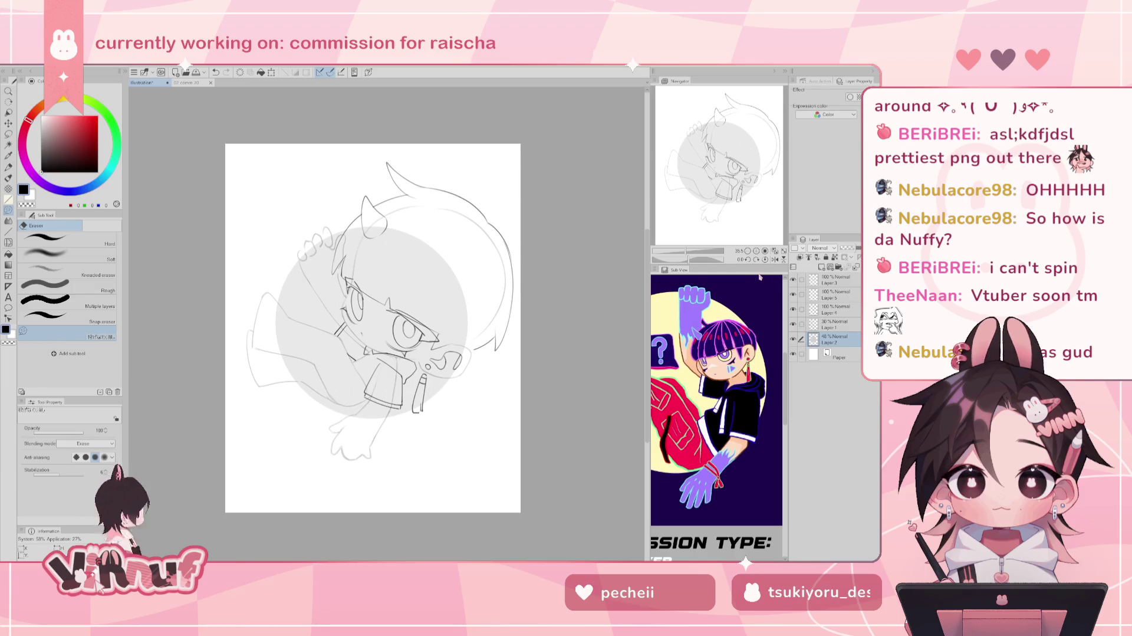
pyautogui.click(793, 294)
pyautogui.click(793, 294)
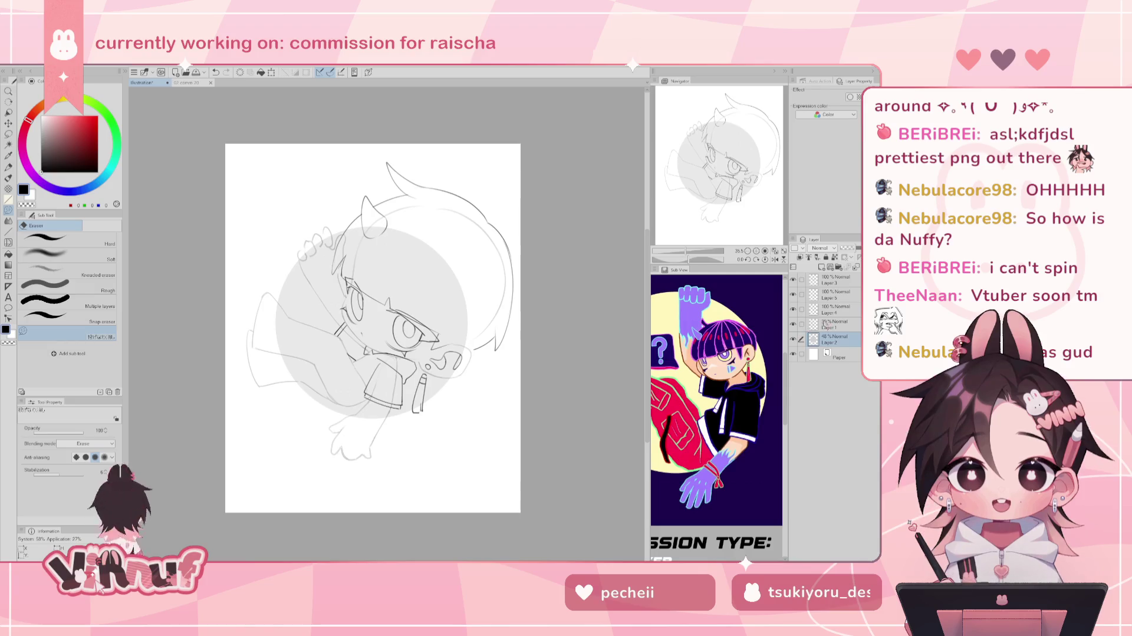
pyautogui.click(811, 295)
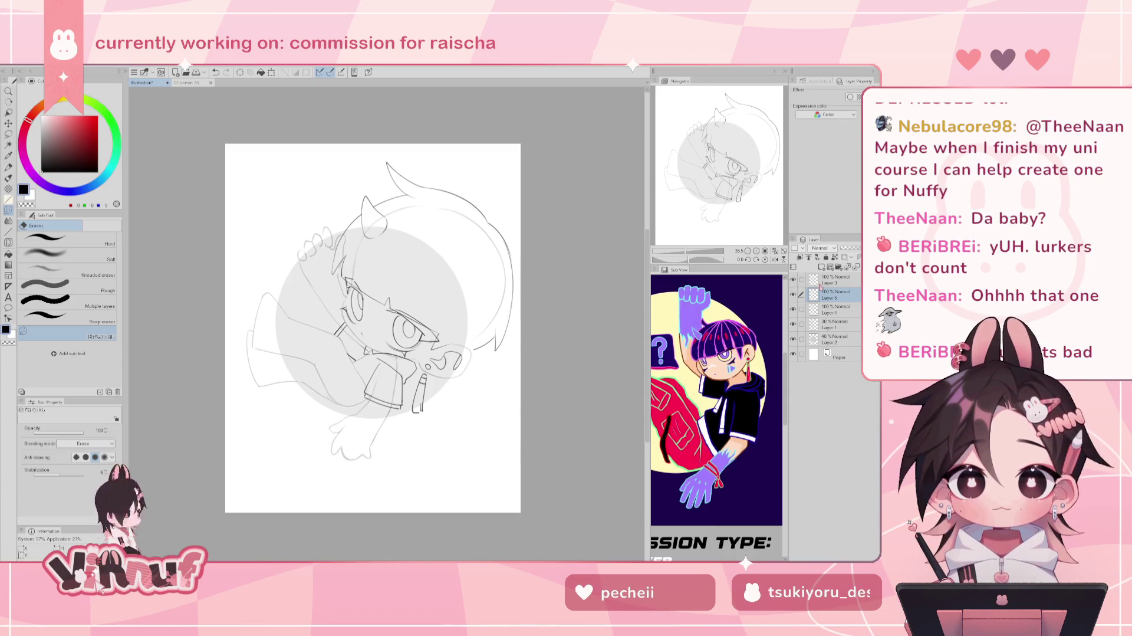
pyautogui.click(834, 339)
pyautogui.moveTo(854, 248); pyautogui.dragTo(846, 248)
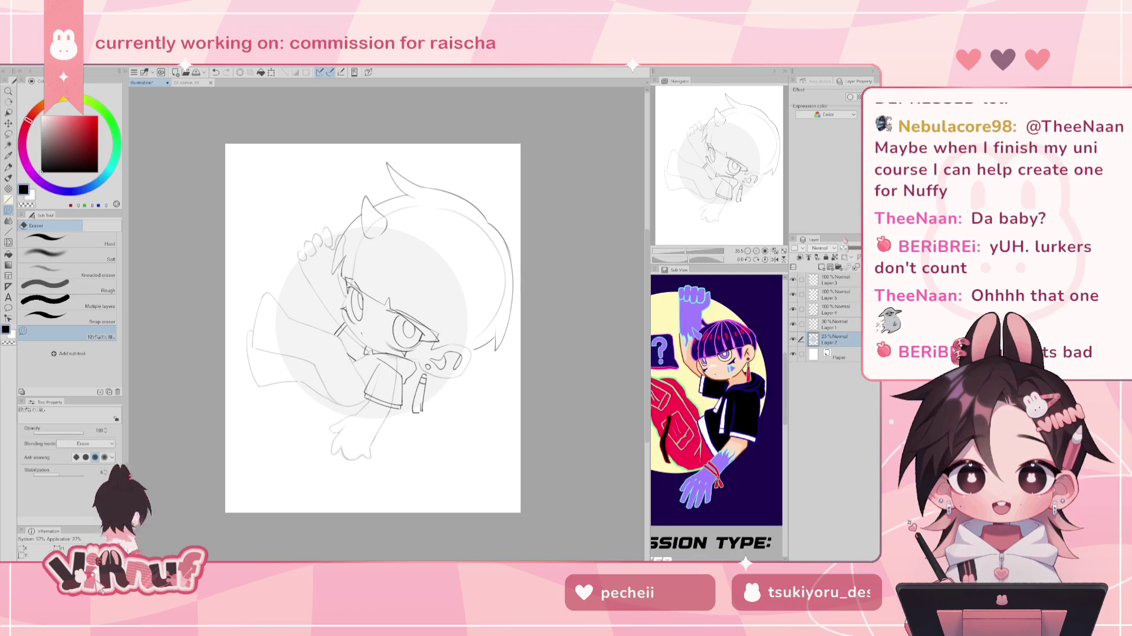
pyautogui.click(195, 83)
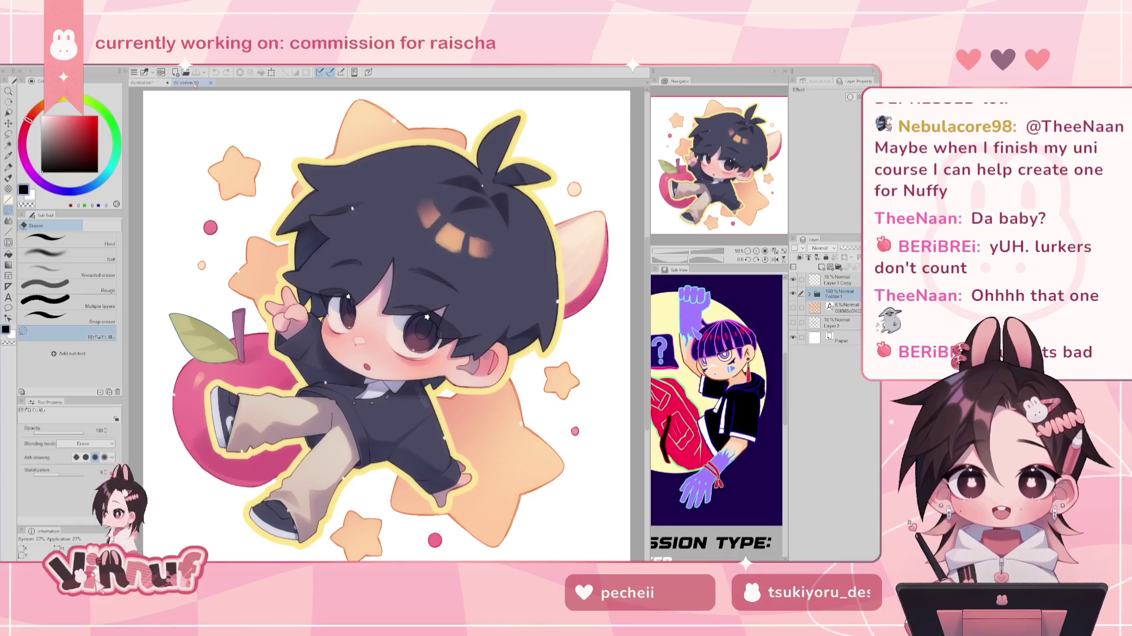
# Return to the 'Illustration' sketch document.
pyautogui.click(151, 83)
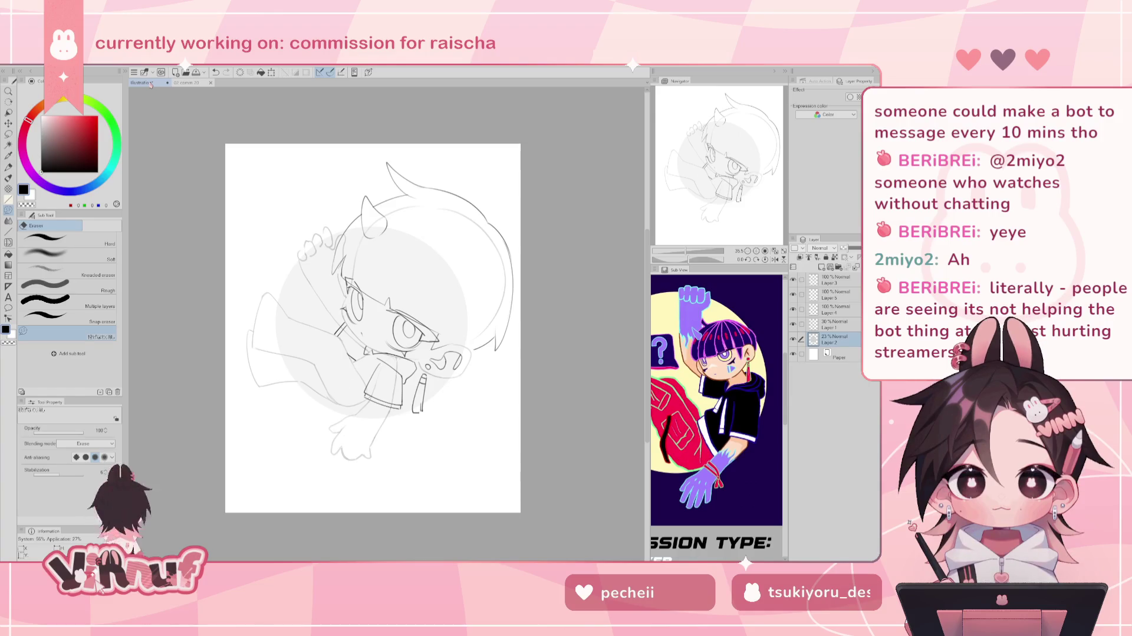
# Toggle Layer 2's grey circle off and on, select Layer 5, and switch to Liquify.
pyautogui.click(793, 339)
pyautogui.click(794, 337)
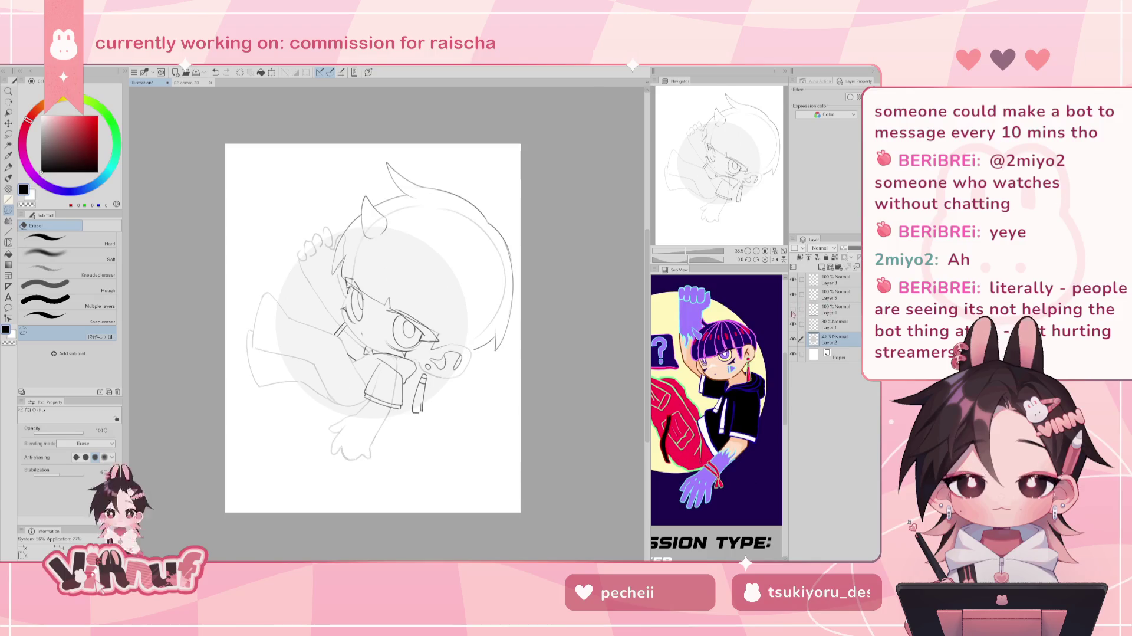
pyautogui.click(819, 295)
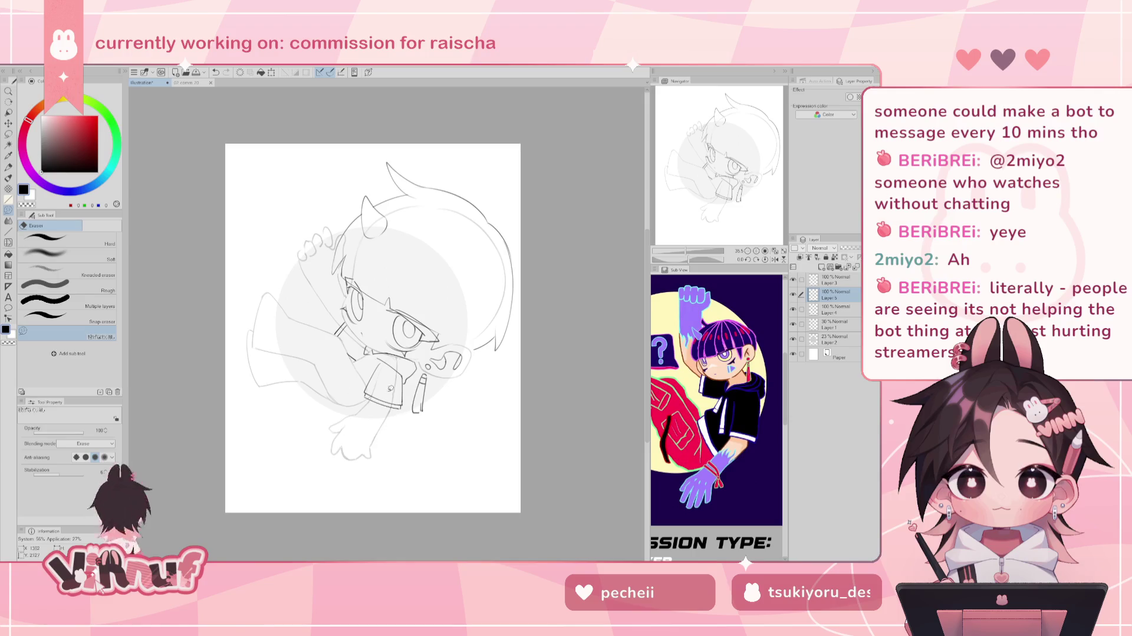
pyautogui.press('j')
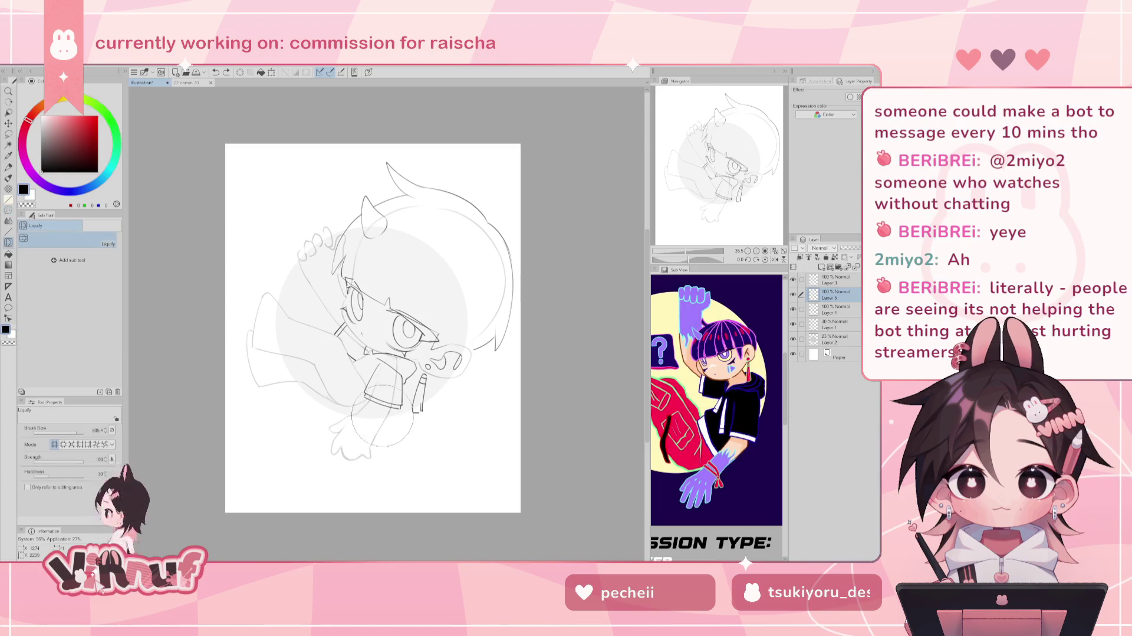
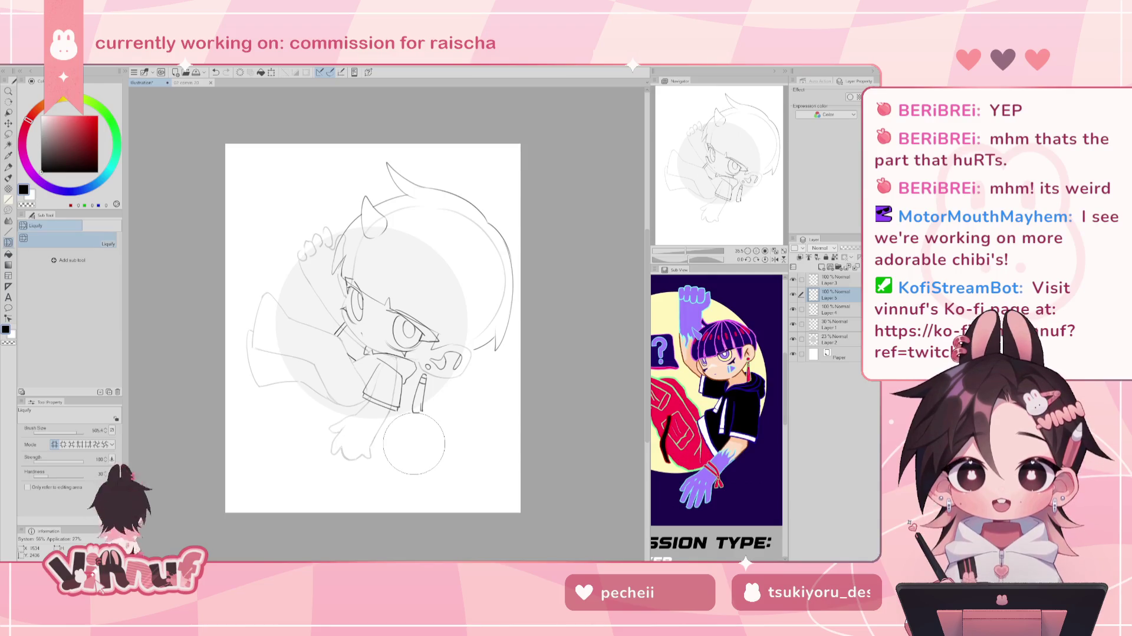
# Switch to the pencil brush and compare the sketch against the finished coloured chibi illustration.
pyautogui.scroll(2, 413, 444)
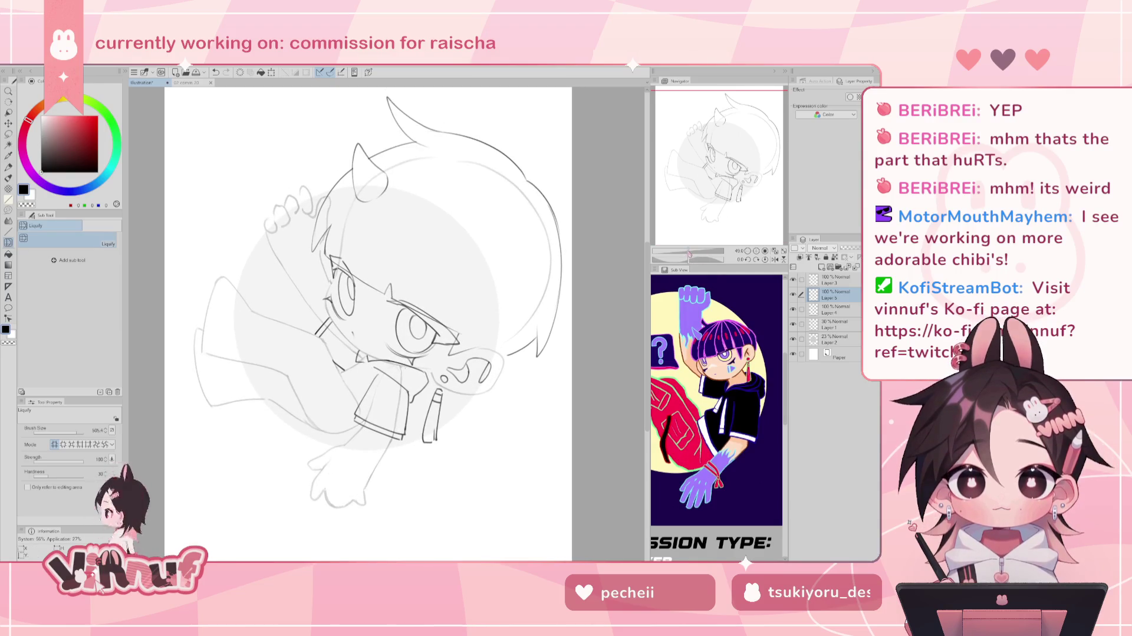
pyautogui.press('p')
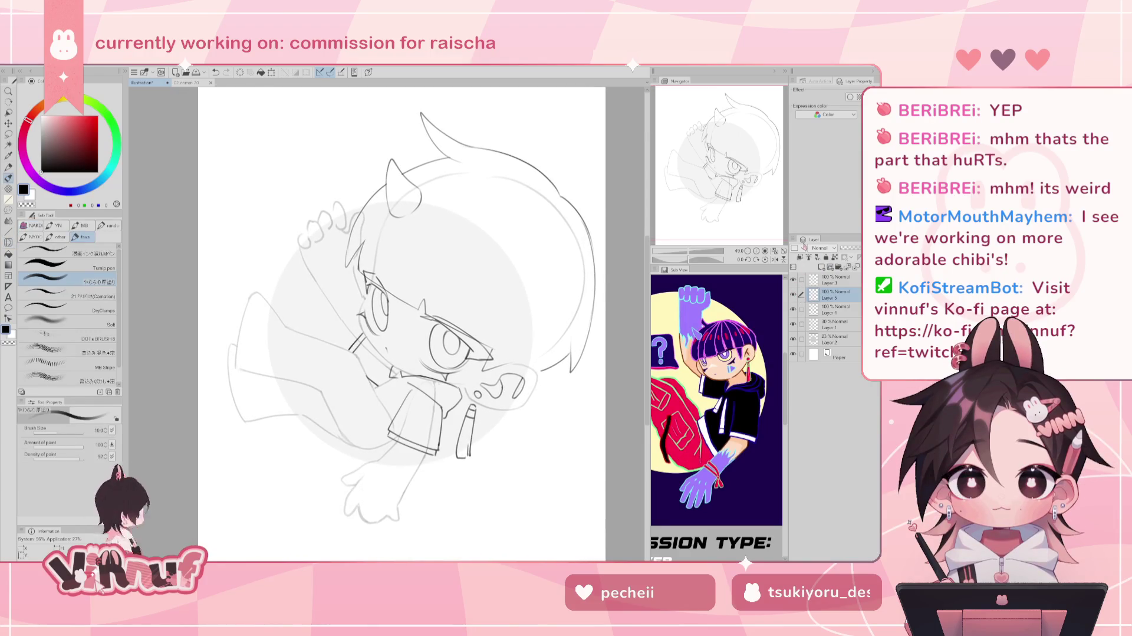
pyautogui.click(152, 83)
pyautogui.click(186, 82)
pyautogui.click(144, 83)
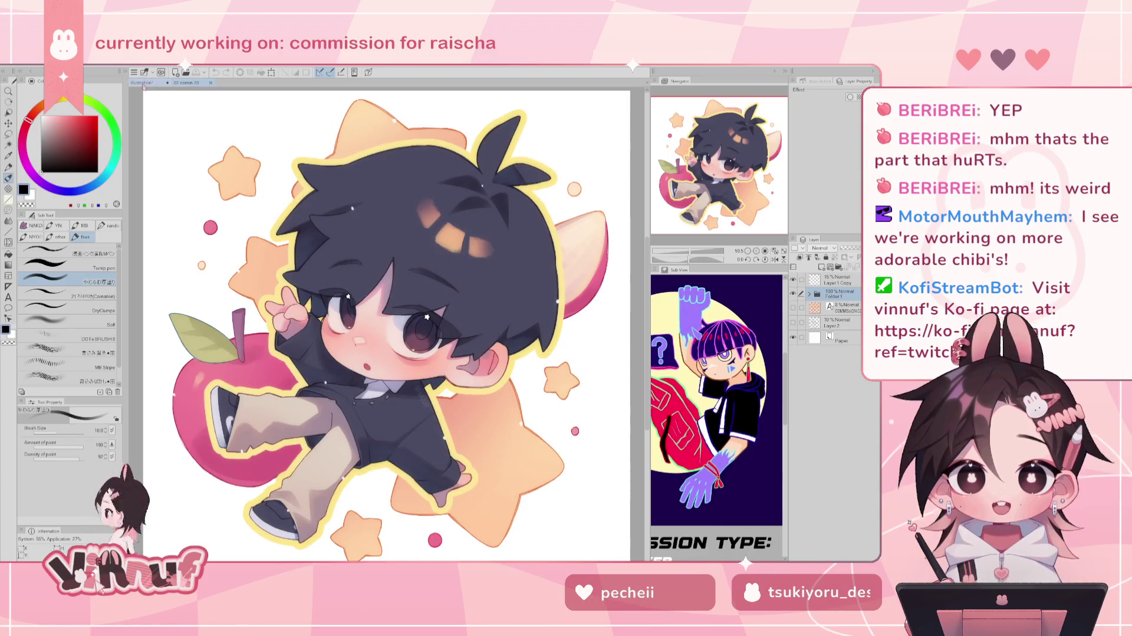
pyautogui.click(184, 82)
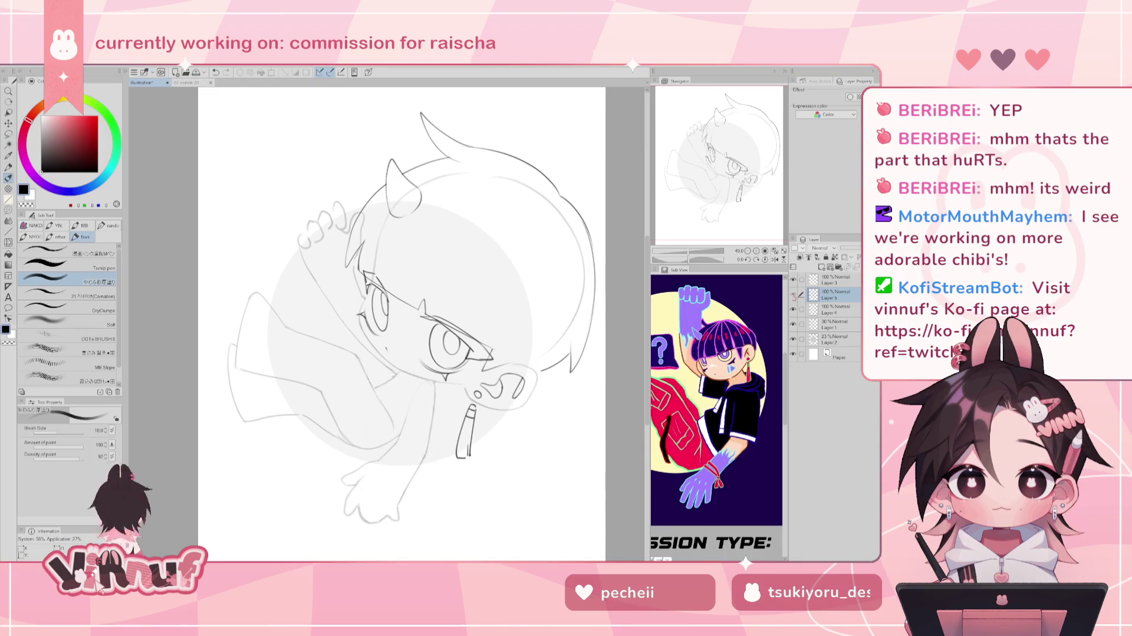
pyautogui.moveTo(413, 295)
pyautogui.mouseDown()
pyautogui.moveTo(430, 289)
pyautogui.moveTo(398, 301)
pyautogui.mouseUp()
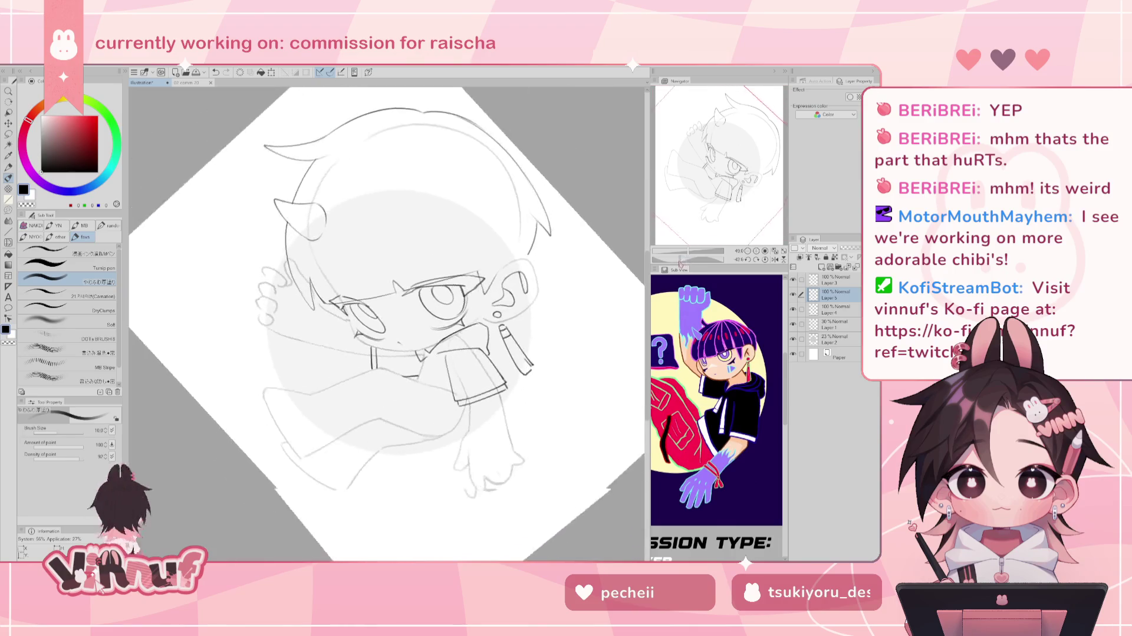
pyautogui.press('-')
pyautogui.press('-')
pyautogui.press('-')
pyautogui.moveTo(437, 347); pyautogui.dragTo(438, 373)
pyautogui.hotkey('ctrl', 'z')
pyautogui.hotkey('ctrl', 'z')
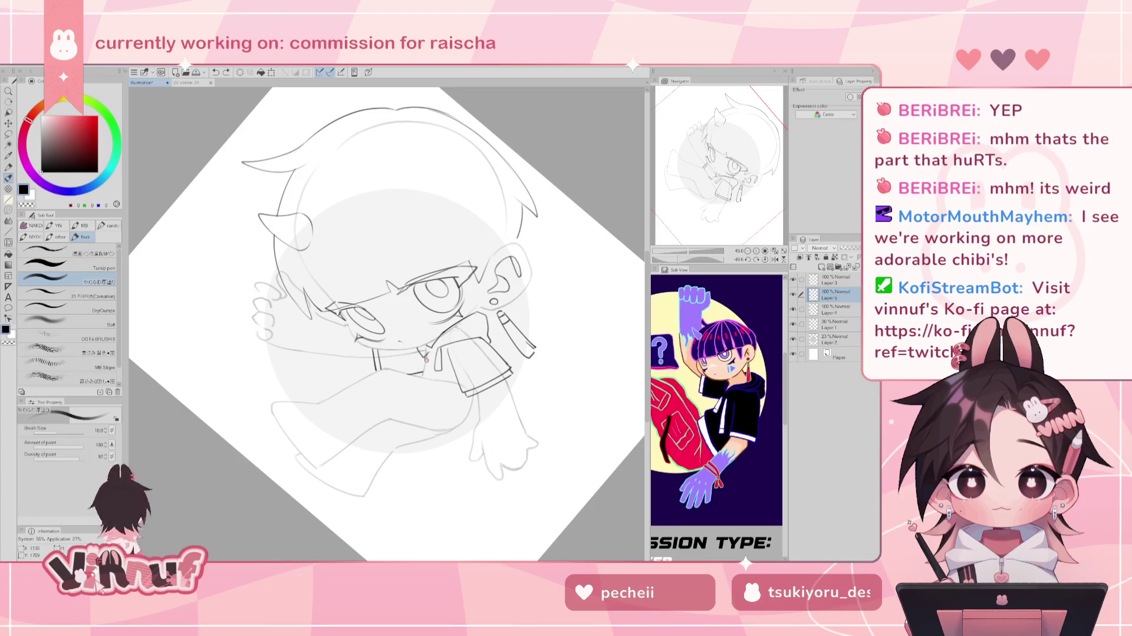
pyautogui.moveTo(427, 352); pyautogui.dragTo(423, 361)
pyautogui.hotkey('ctrl', 'z')
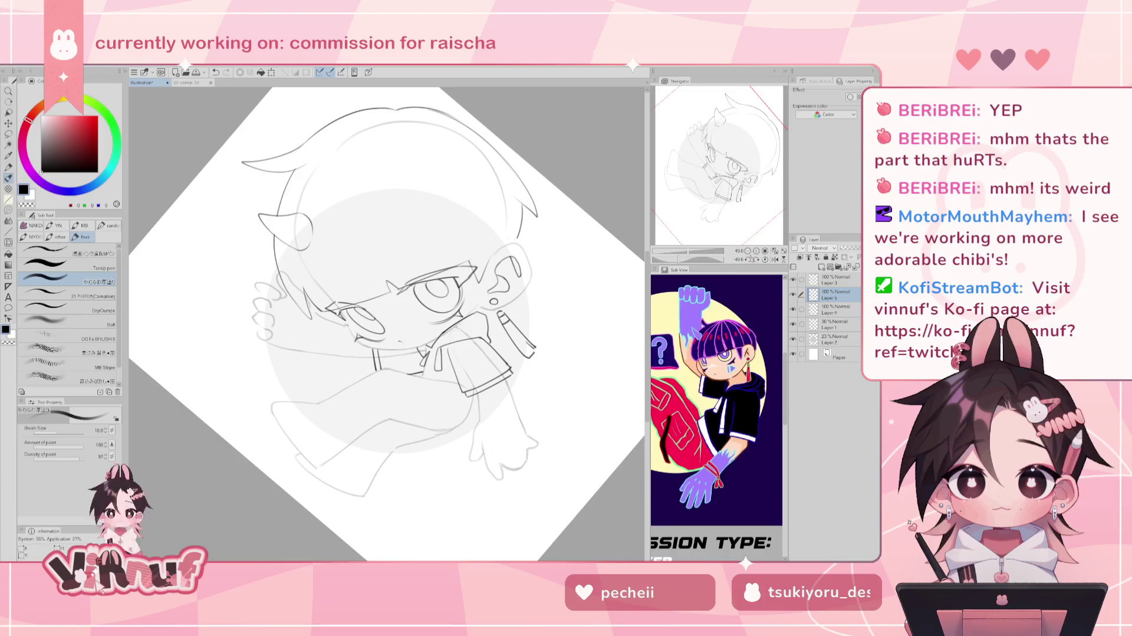
pyautogui.click(765, 259)
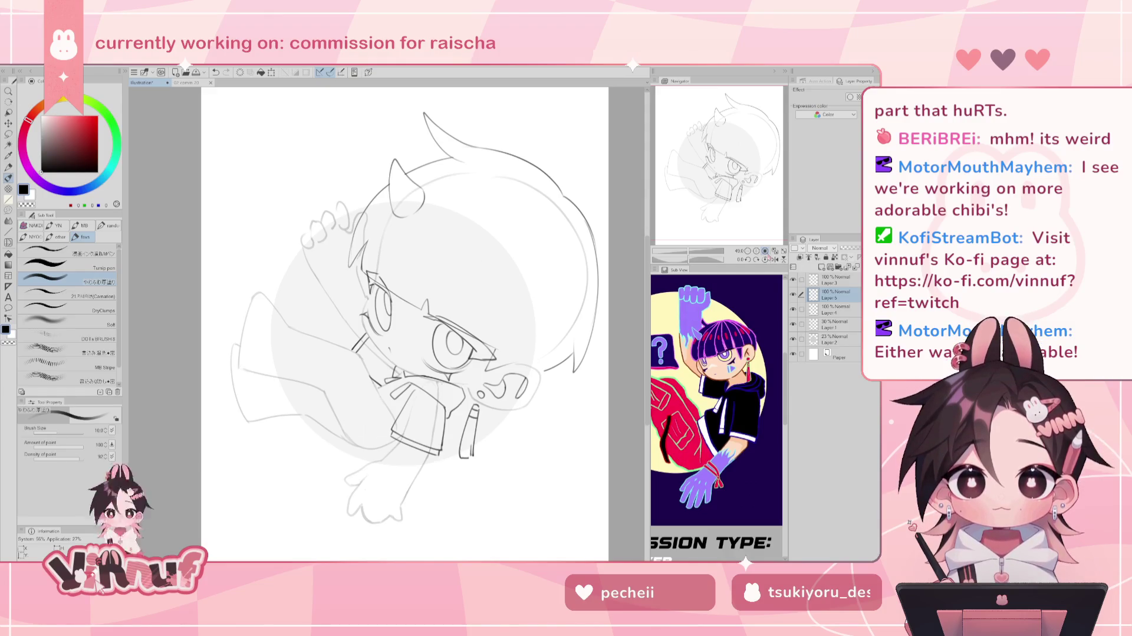
pyautogui.moveTo(413, 294)
pyautogui.mouseDown()
pyautogui.moveTo(456, 273)
pyautogui.moveTo(452, 296)
pyautogui.mouseUp()
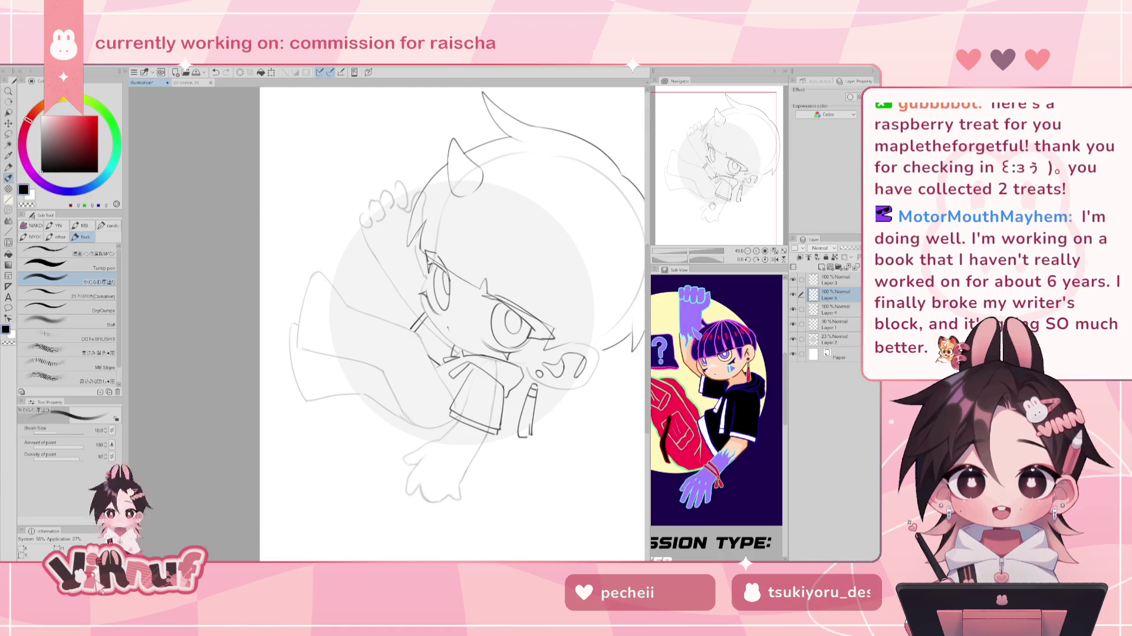
pyautogui.moveTo(688, 258); pyautogui.dragTo(686, 254)
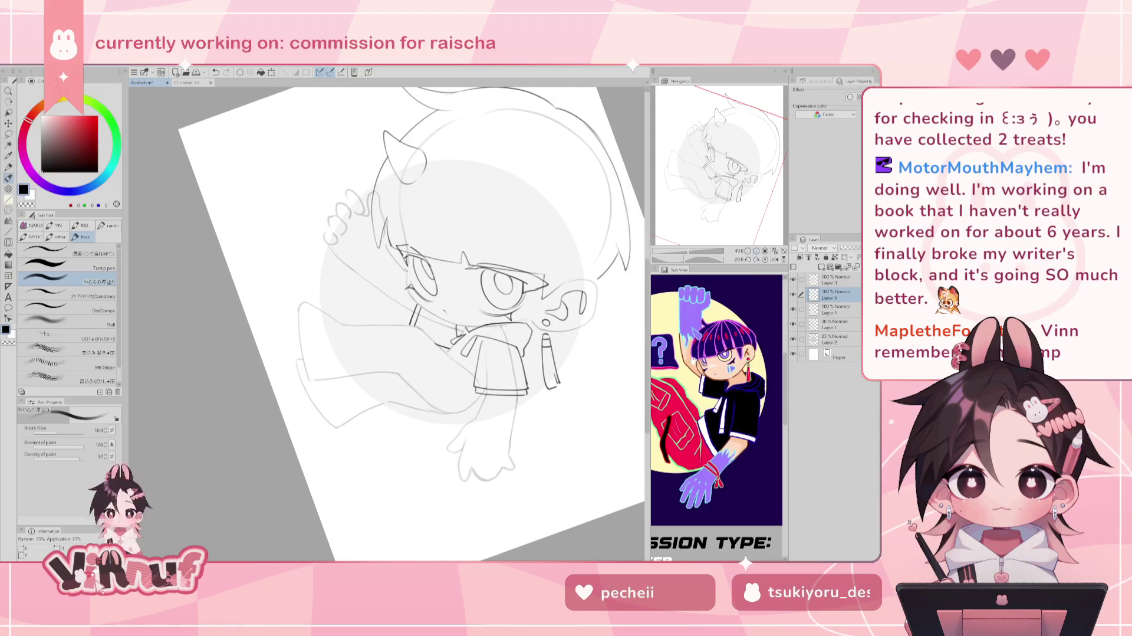
# Pan the reference to the shoes and bag, toggle Layer 5's hoodie lines, and straighten the view.
pyautogui.moveTo(692, 359); pyautogui.dragTo(746, 318)
pyautogui.click(793, 294)
pyautogui.click(793, 294)
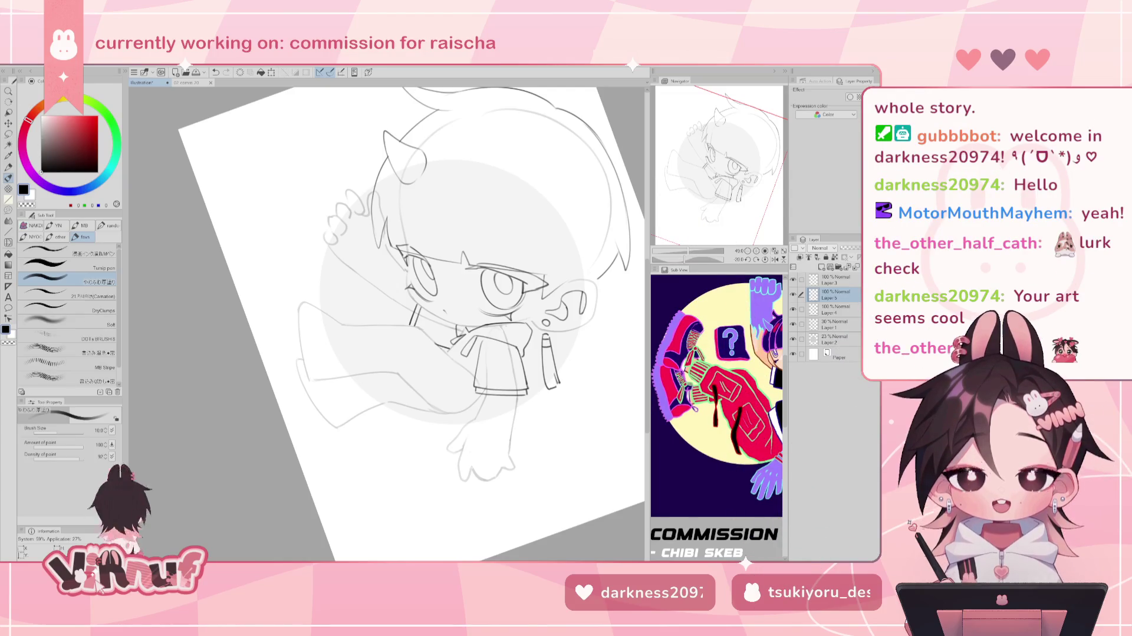
pyautogui.click(764, 260)
# Shift the drawing further left in the canvas view.
pyautogui.moveTo(472, 294)
pyautogui.mouseDown()
pyautogui.moveTo(386, 292)
pyautogui.moveTo(376, 319)
pyautogui.mouseUp()
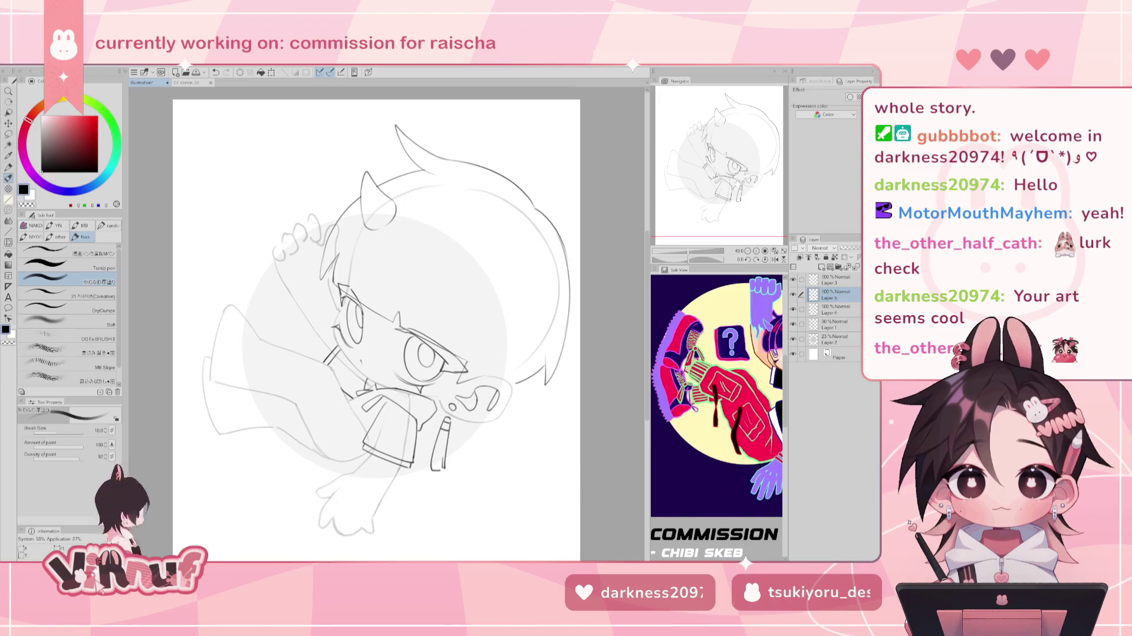
pyautogui.moveTo(377, 295); pyautogui.dragTo(375, 294)
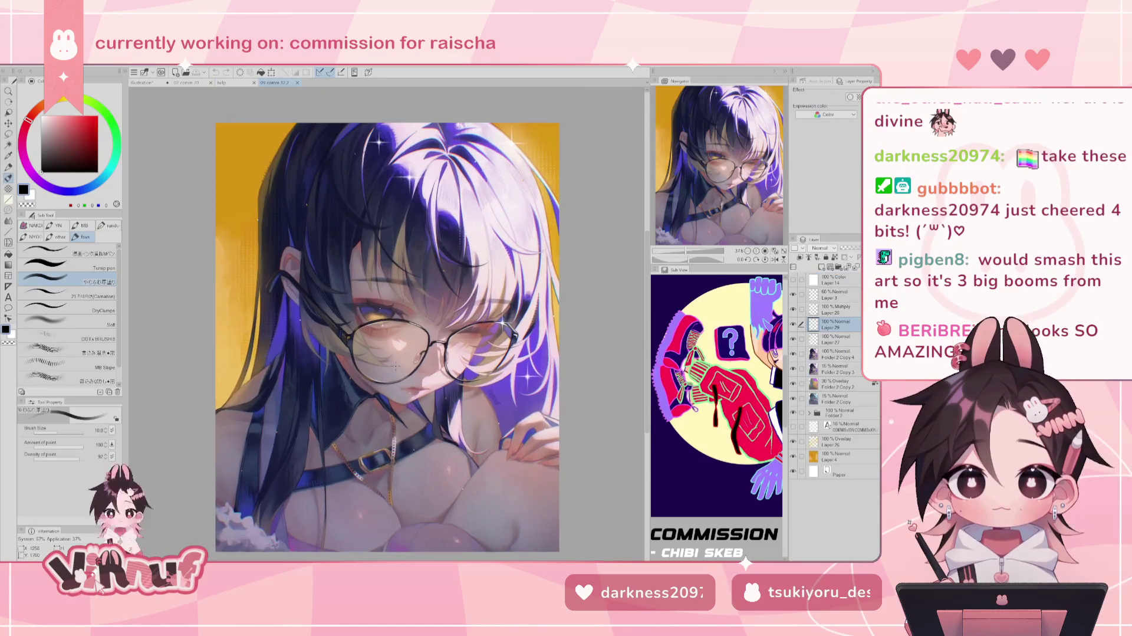
# Zoom in on the glasses-girl artwork, then bring up the Bunny Cult poster document.
pyautogui.click(775, 251)
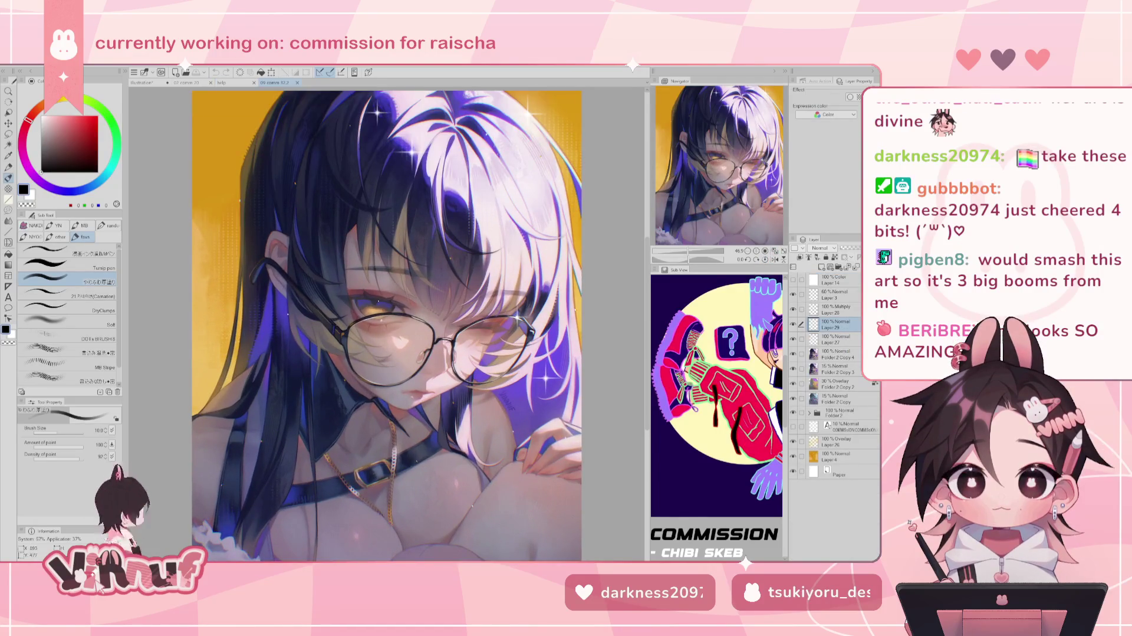
pyautogui.click(233, 82)
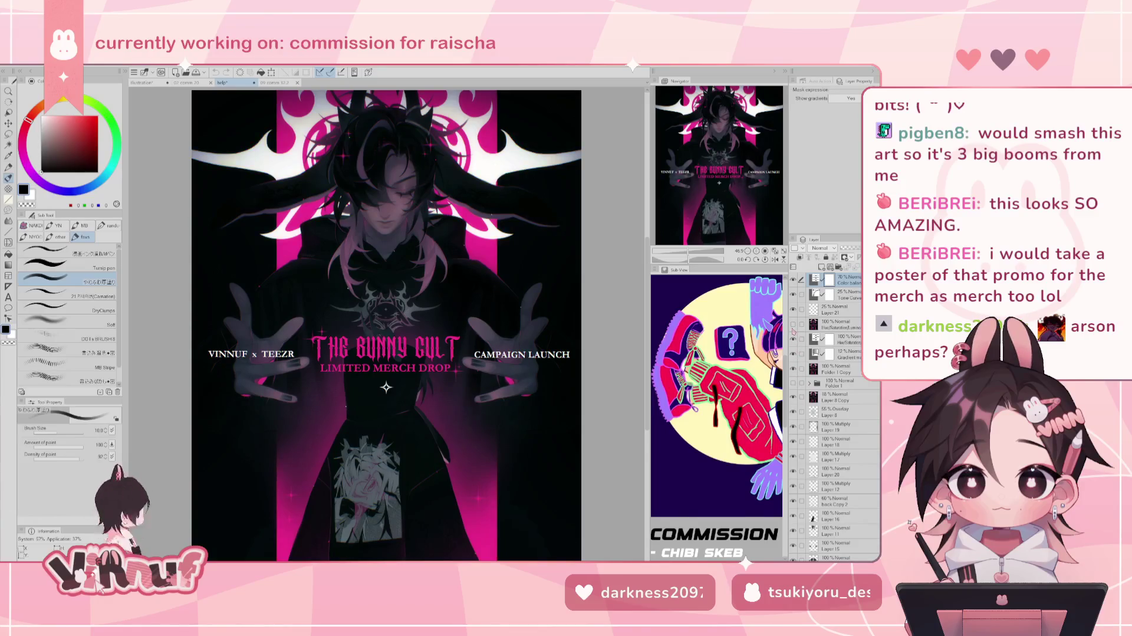
# Hide the poster's title text folder and bring up the blue artwork document.
pyautogui.click(793, 368)
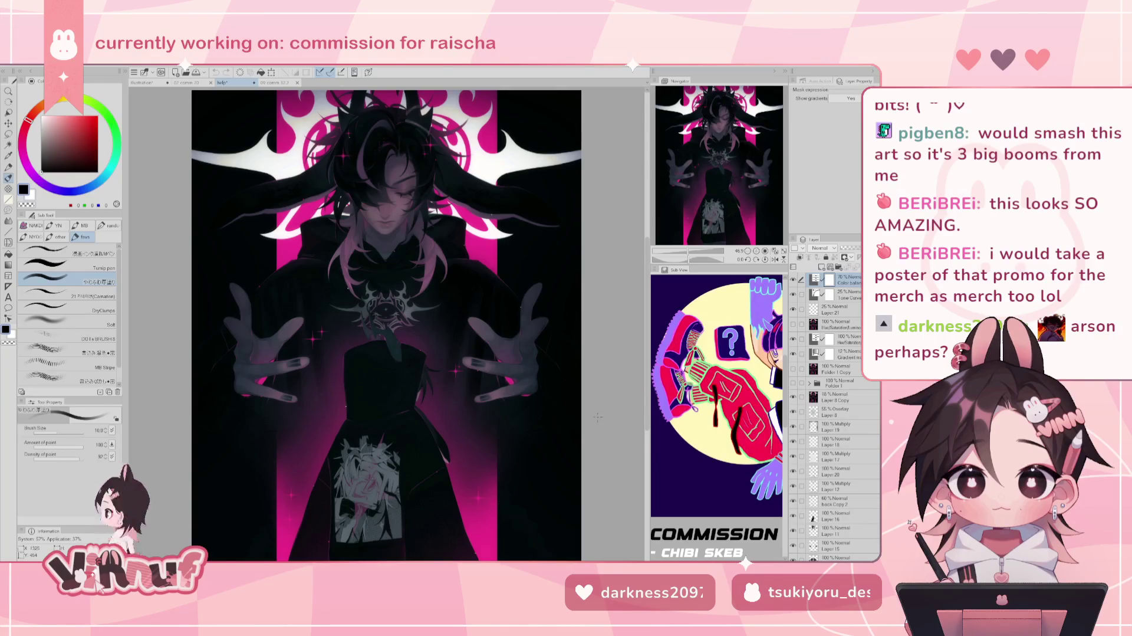
pyautogui.scroll(-1, 597, 417)
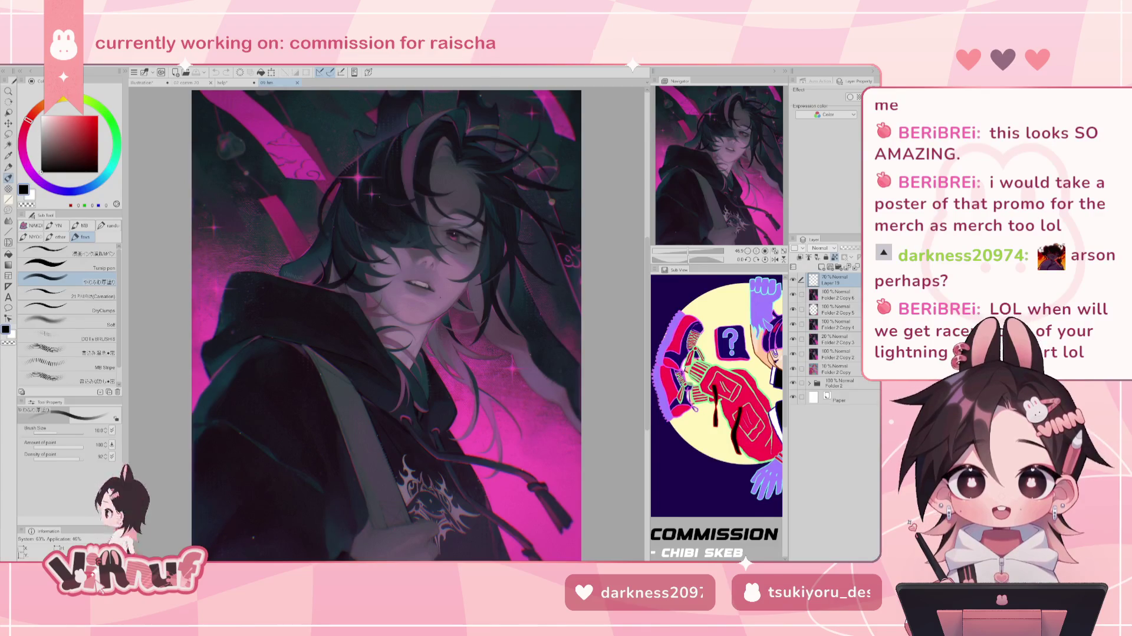
pyautogui.click(223, 83)
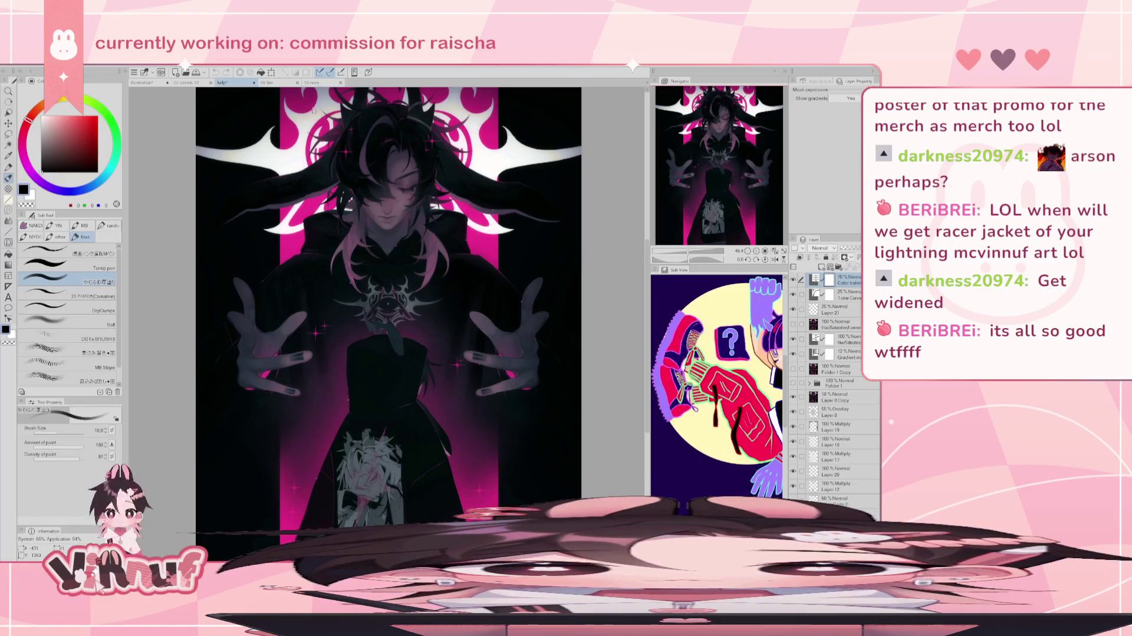
# Flip through the open artwork documents, ending on the pink hoodie illustration.
pyautogui.click(312, 83)
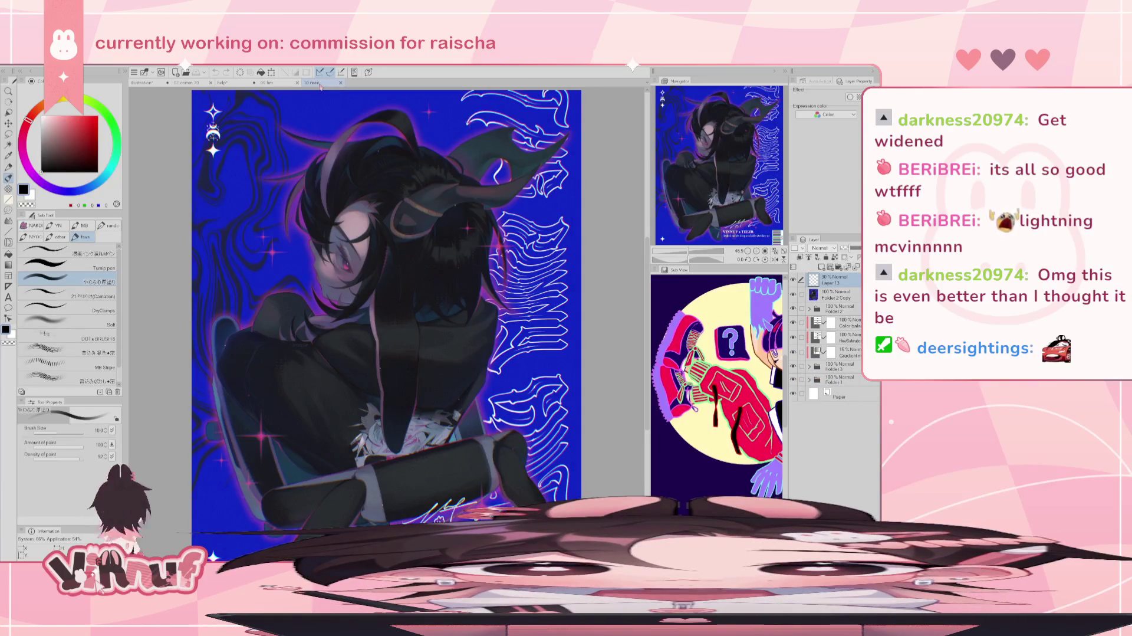
pyautogui.click(281, 83)
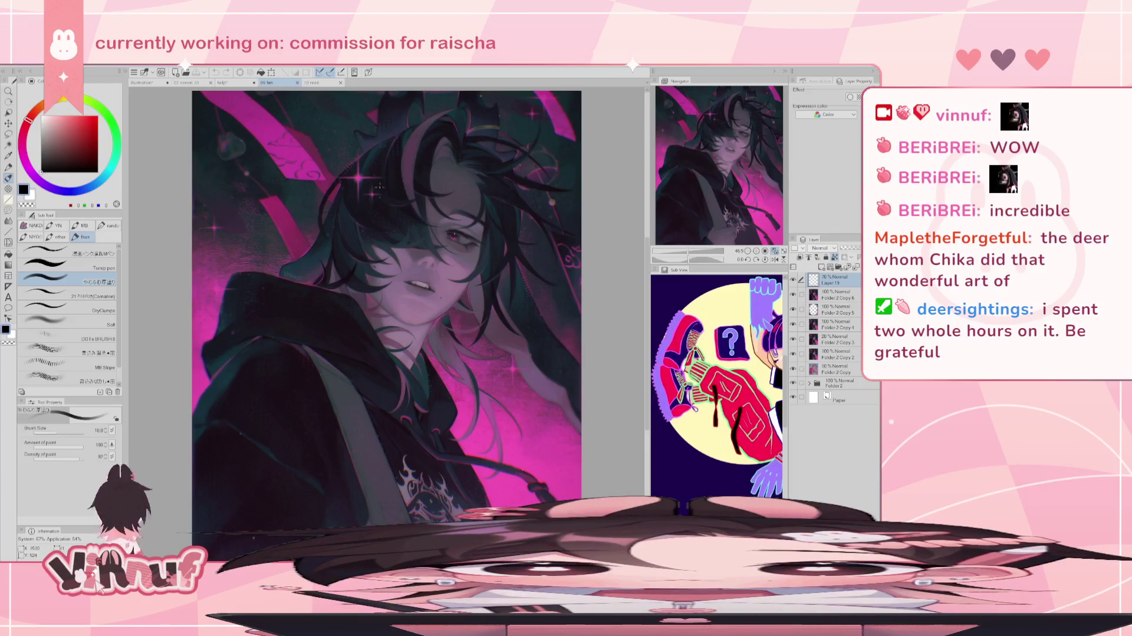
# Cycle past the blue and chibi apple artworks back to the horned chibi sketch.
pyautogui.click(230, 83)
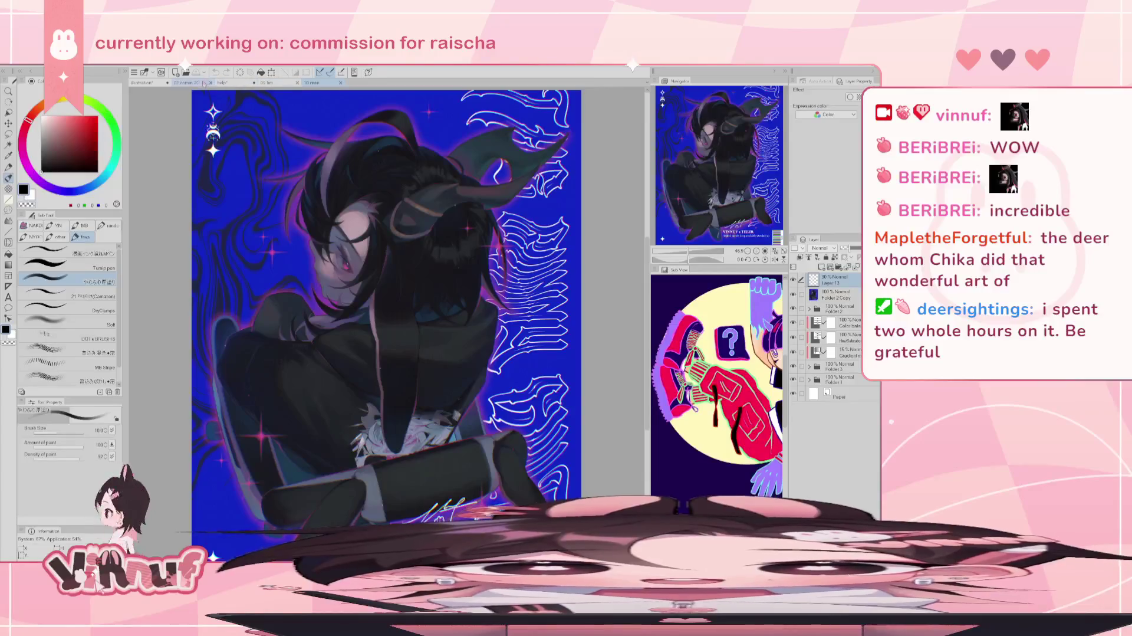
pyautogui.click(232, 83)
pyautogui.click(187, 83)
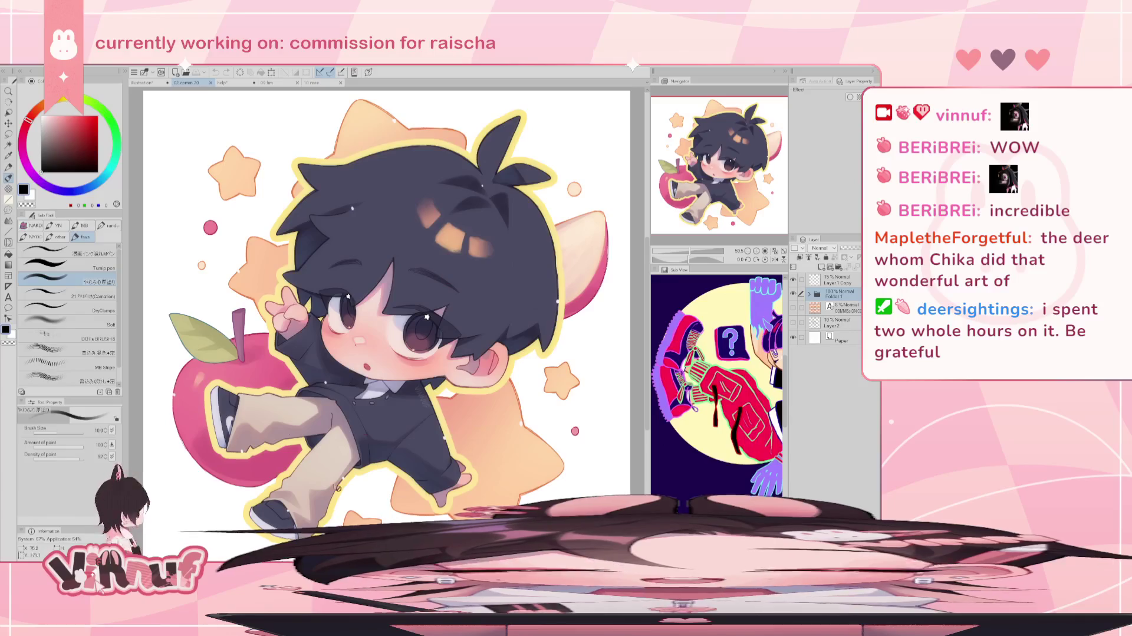
pyautogui.click(143, 83)
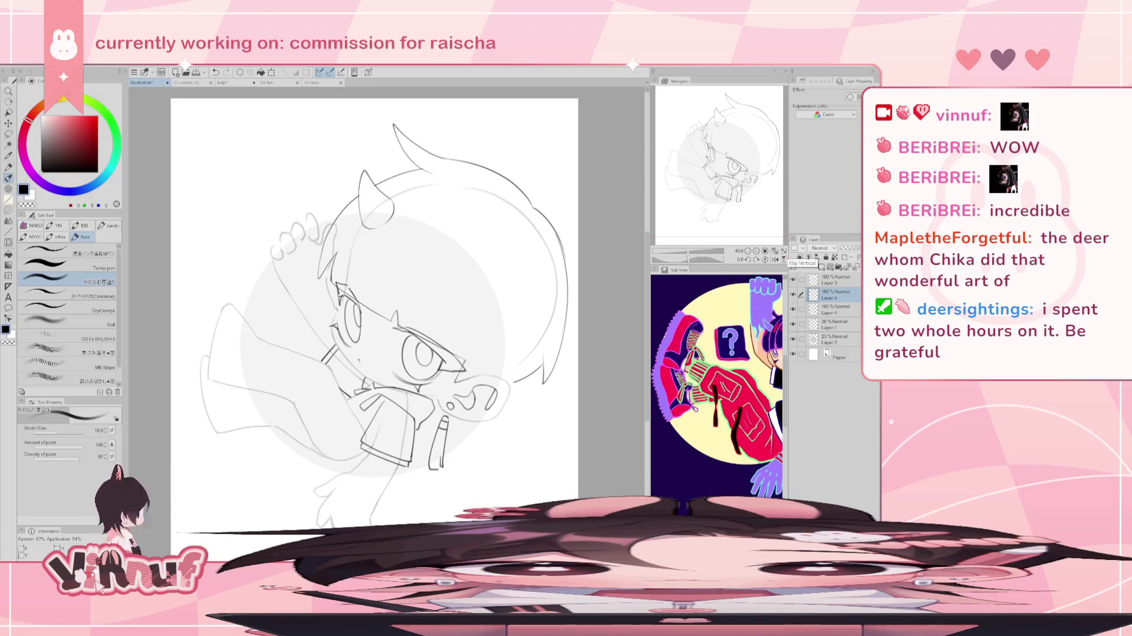
pyautogui.hscroll(-2, 383, 313)
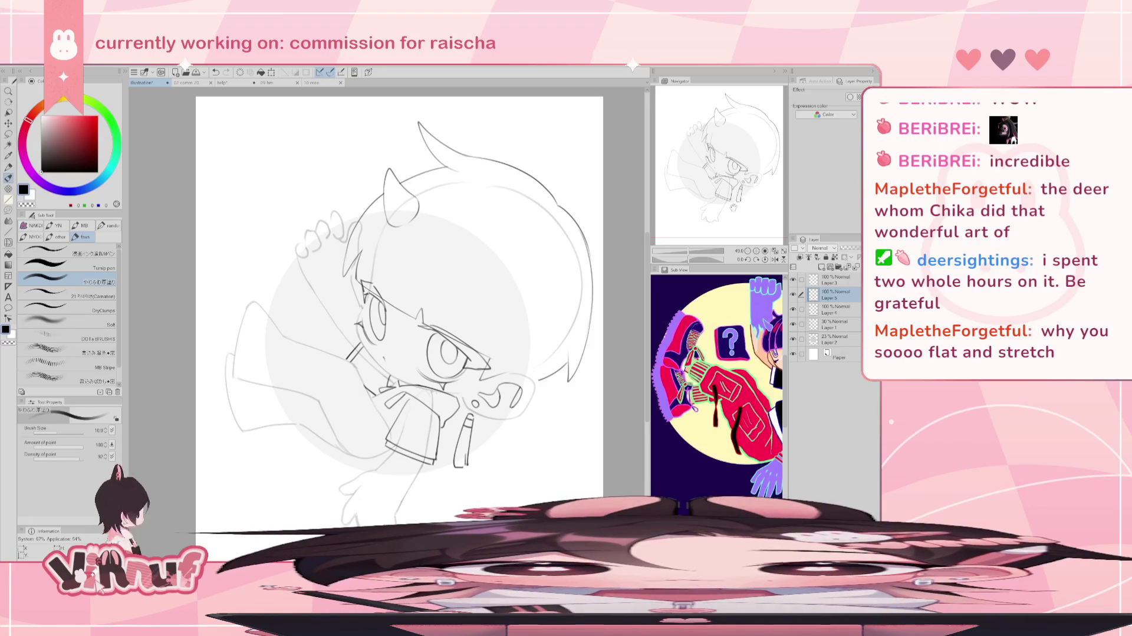
pyautogui.press('h')
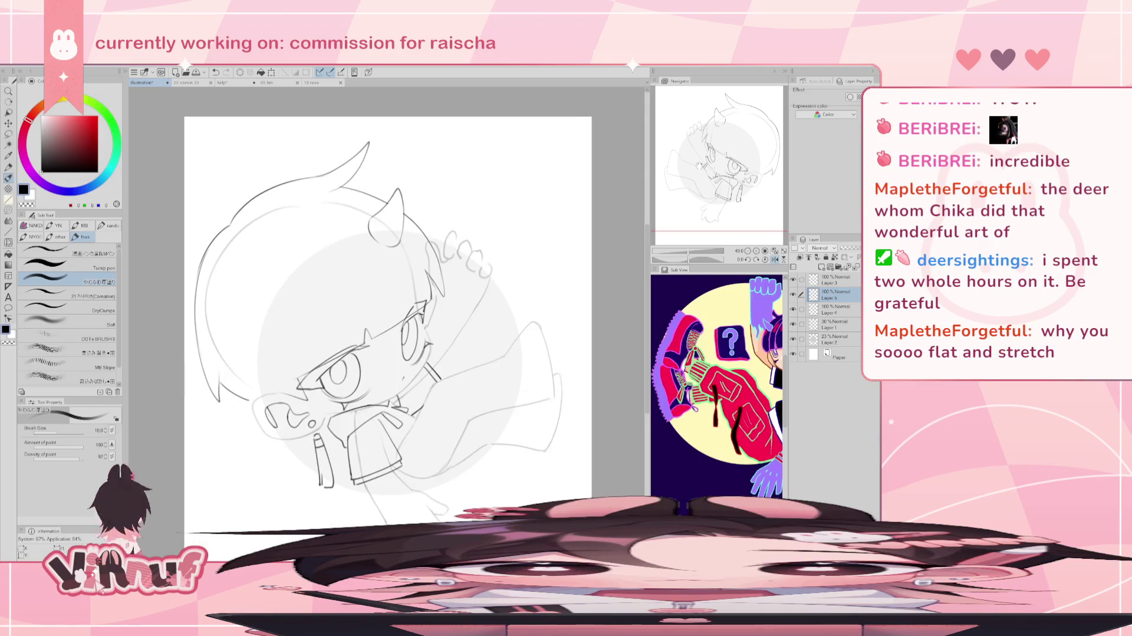
pyautogui.moveTo(499, 270); pyautogui.dragTo(592, 271)
pyautogui.press('e')
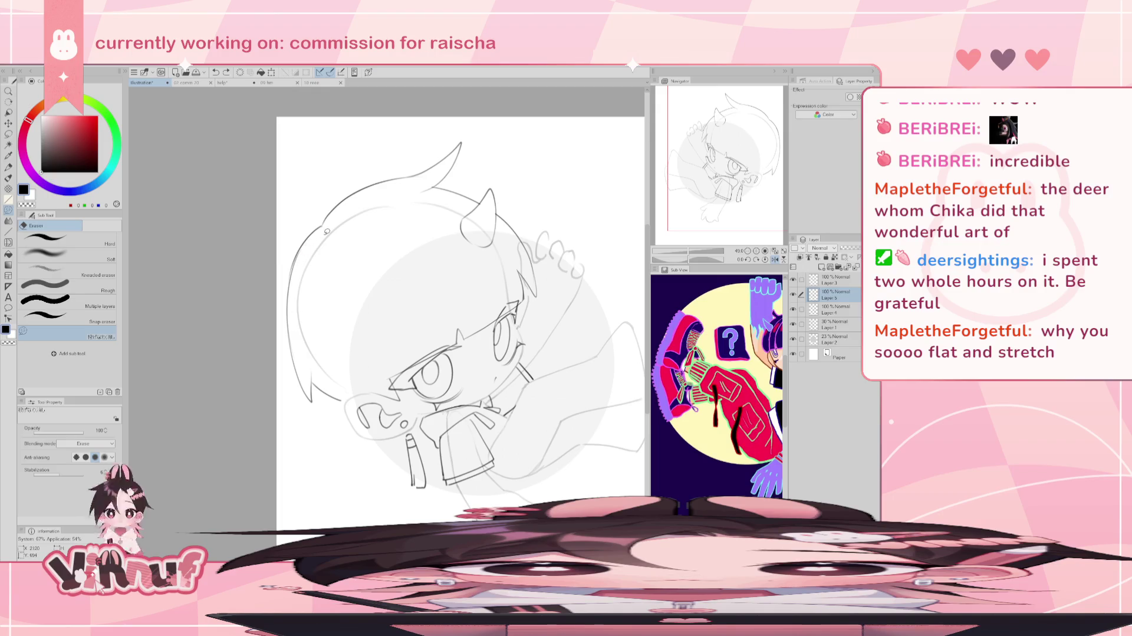
pyautogui.click(826, 309)
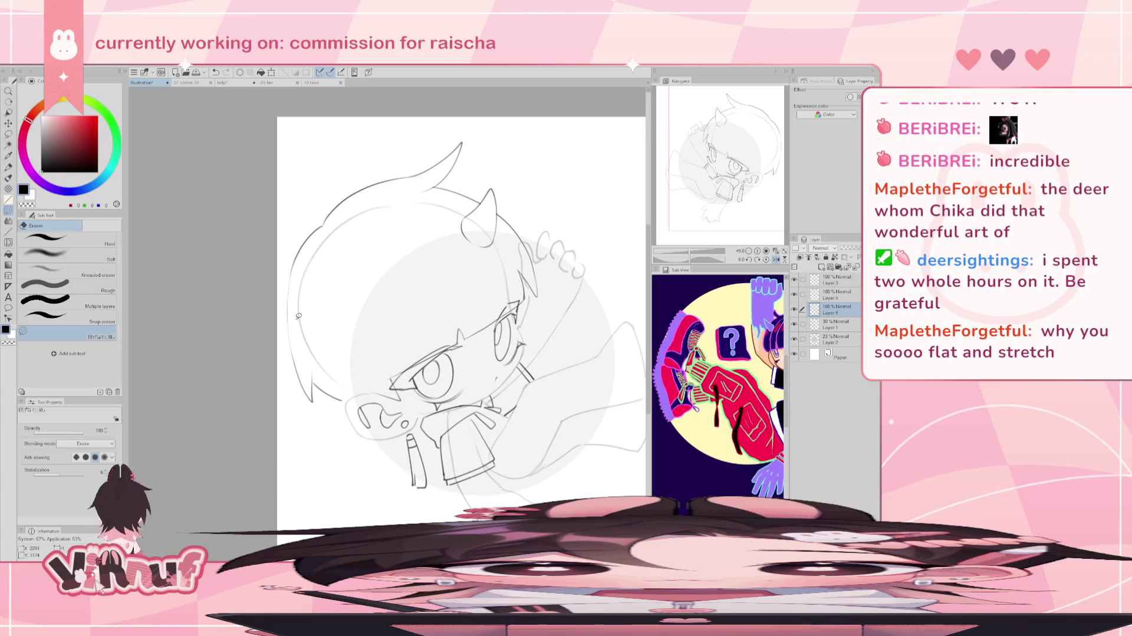
pyautogui.press('b')
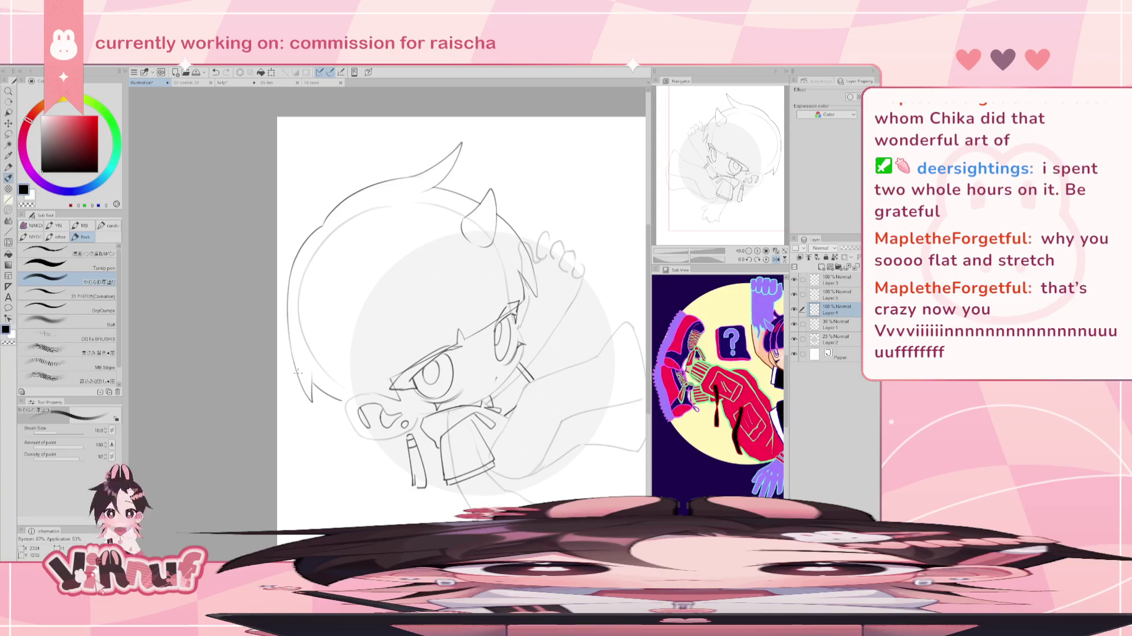
pyautogui.press('h')
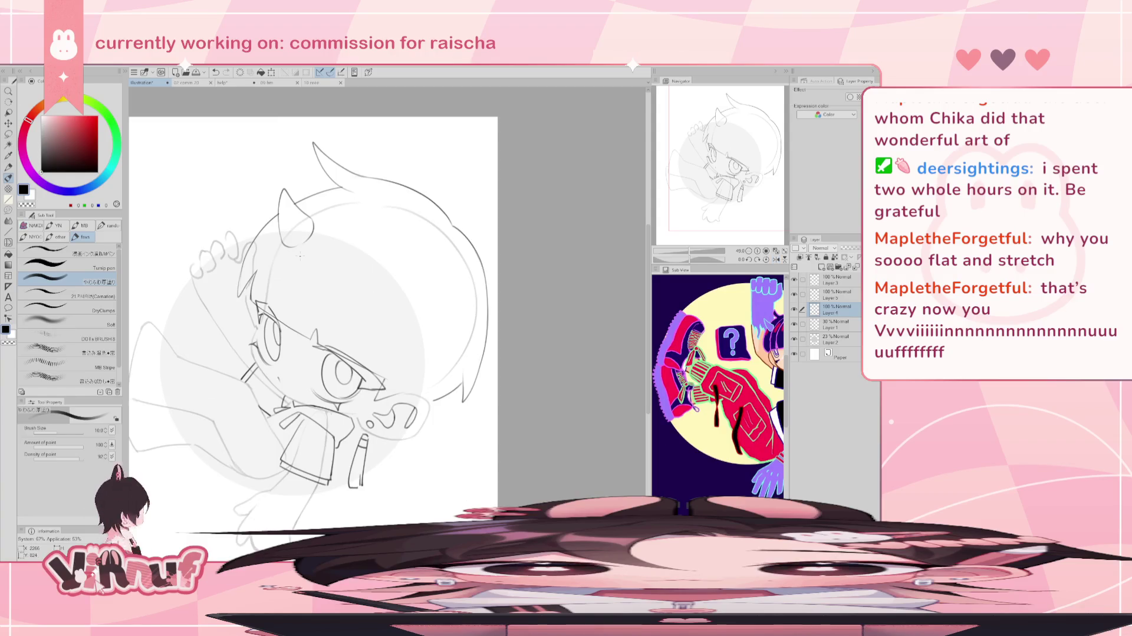
pyautogui.scroll(1, 785, 184)
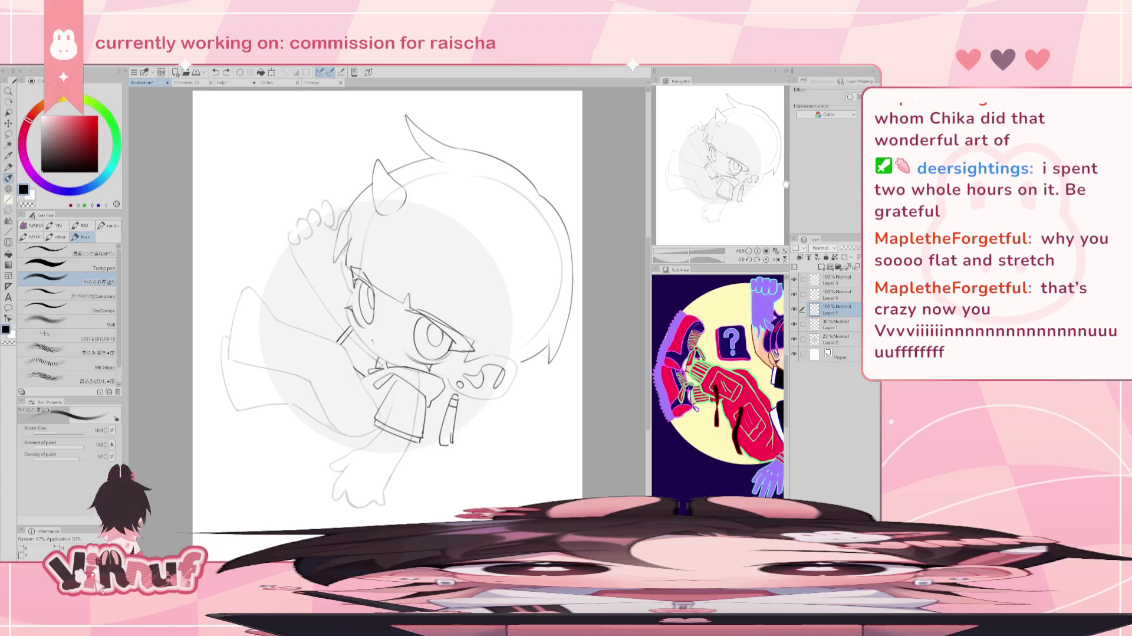
# View the finished coloured chibi artwork in the 02 comm document and nudge it in the Navigator.
pyautogui.click(186, 82)
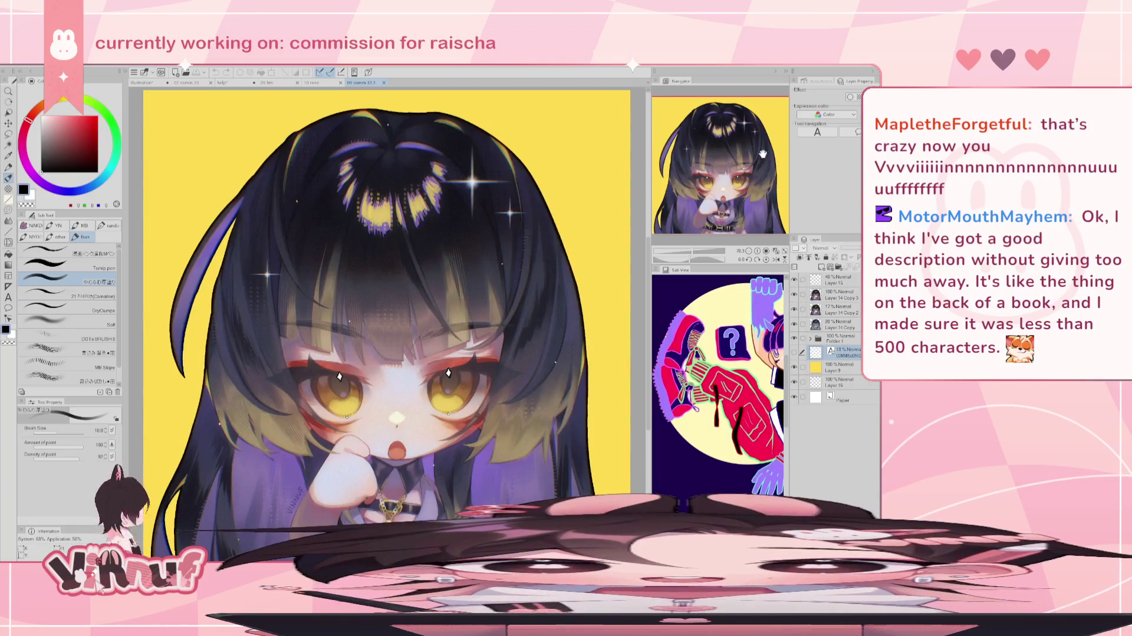
pyautogui.moveTo(762, 154); pyautogui.dragTo(765, 154)
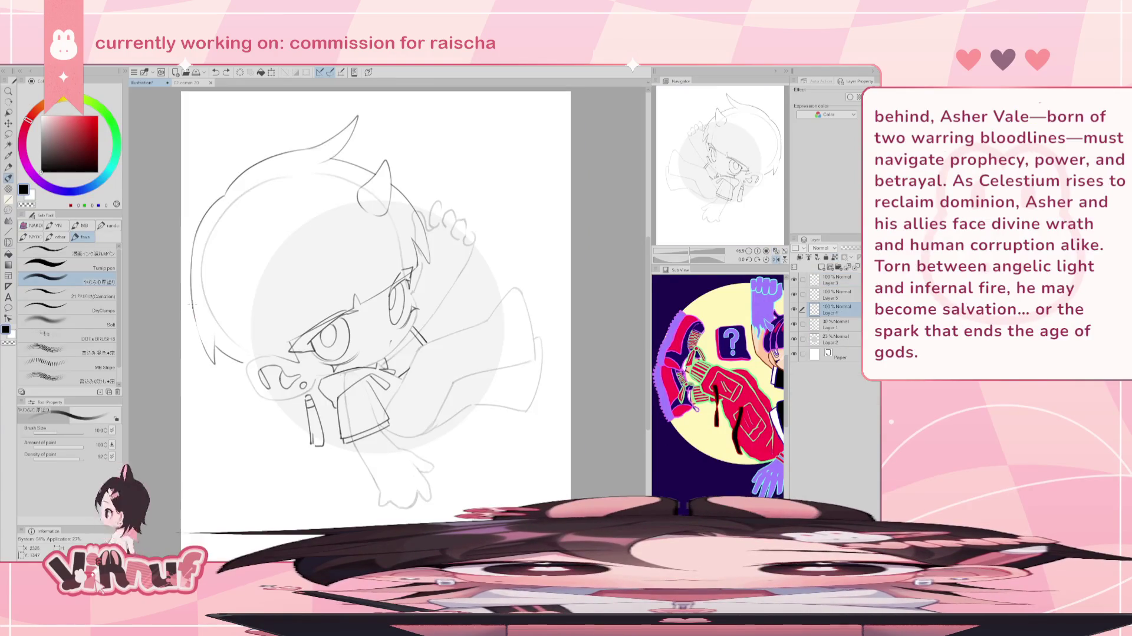
# Unmirror the chibi sketch with H and recentre it via the Navigator.
pyautogui.press('h')
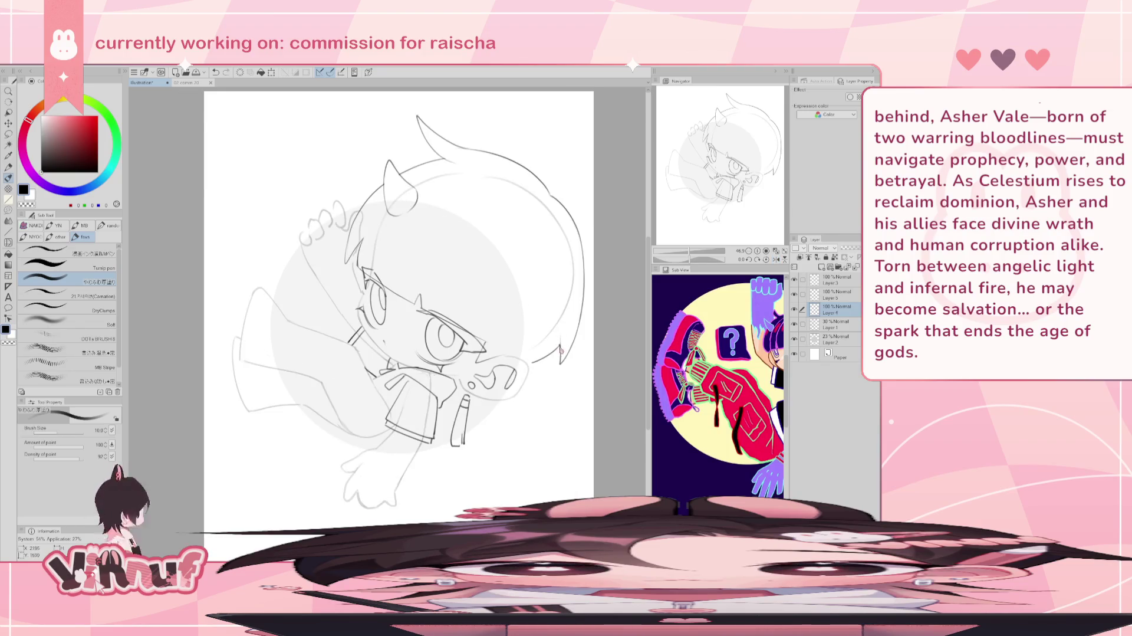
pyautogui.moveTo(741, 143); pyautogui.dragTo(724, 136)
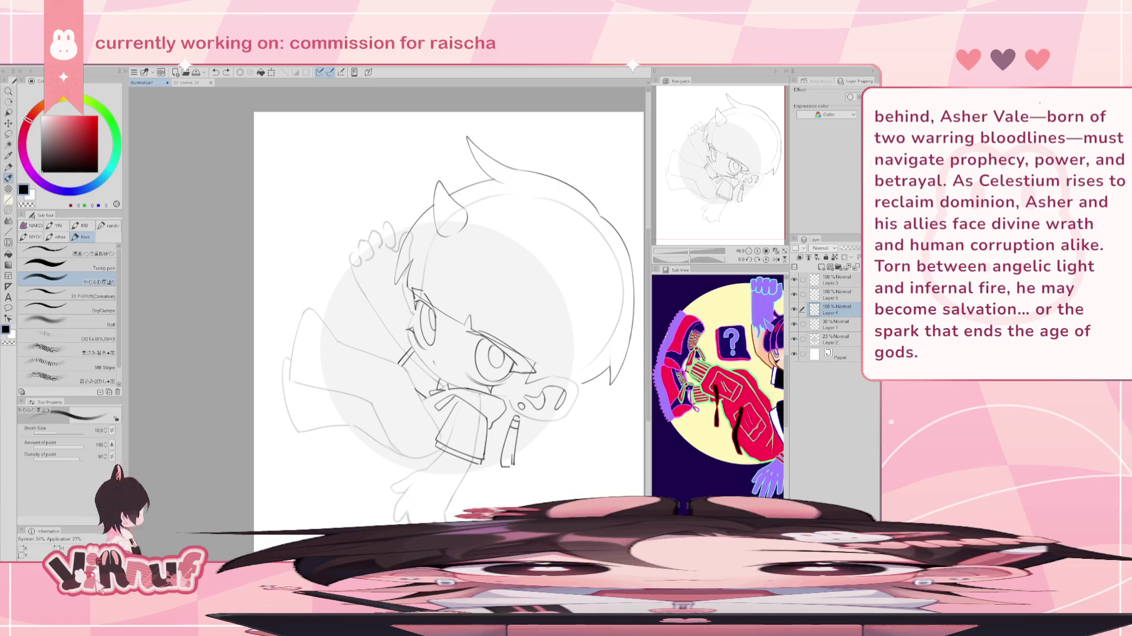
pyautogui.moveTo(751, 201); pyautogui.dragTo(742, 207)
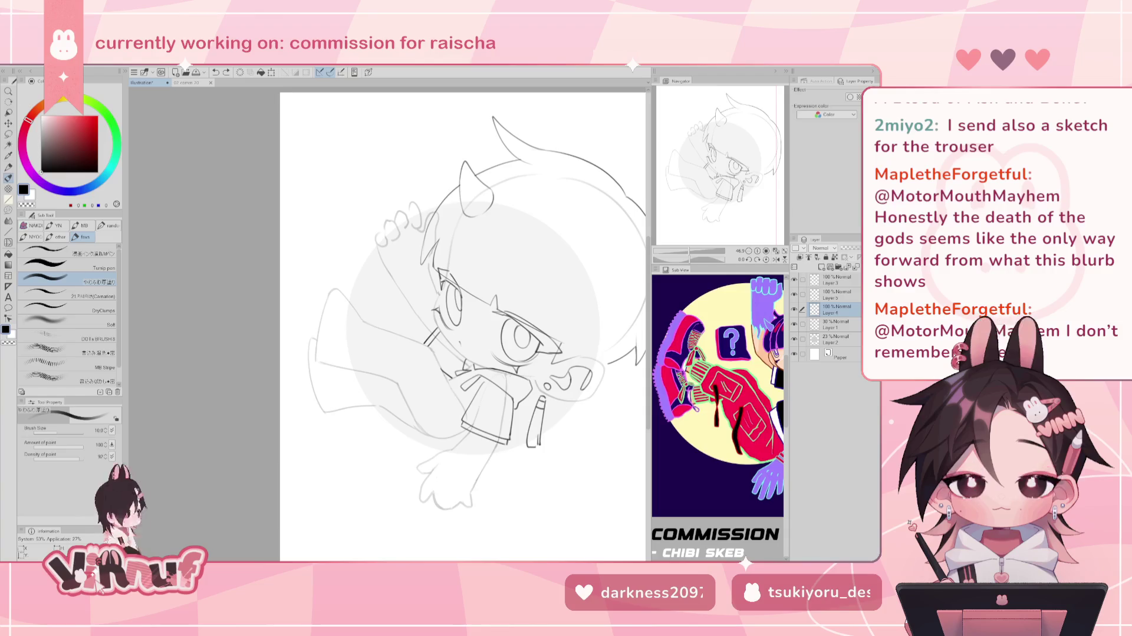
pyautogui.click(795, 309)
pyautogui.click(794, 309)
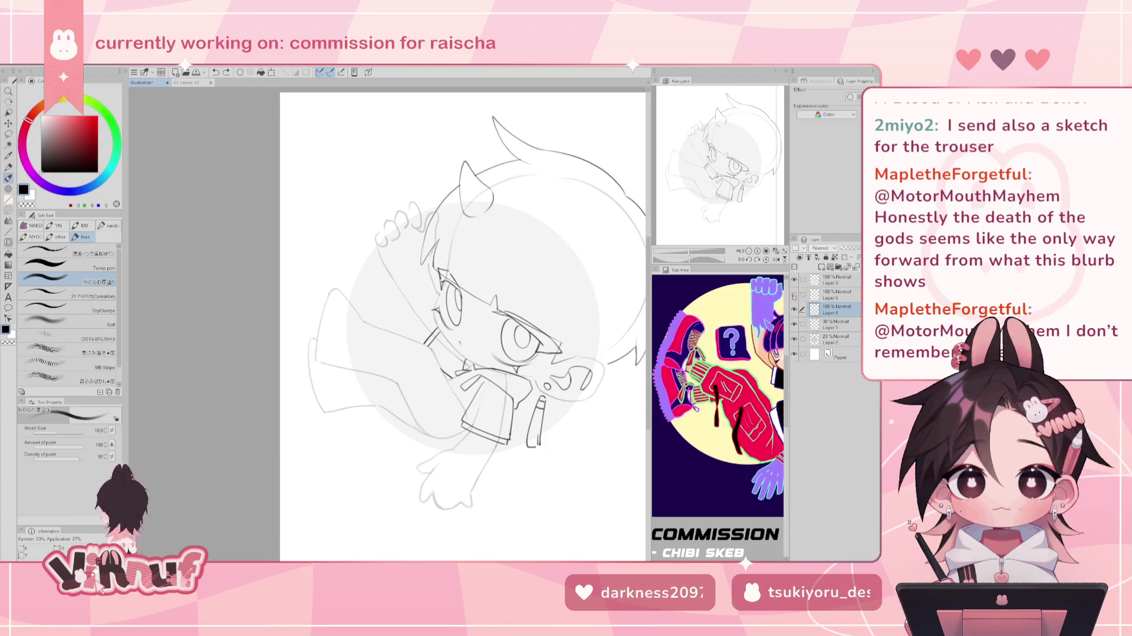
pyautogui.click(837, 293)
pyautogui.moveTo(686, 252); pyautogui.dragTo(714, 199)
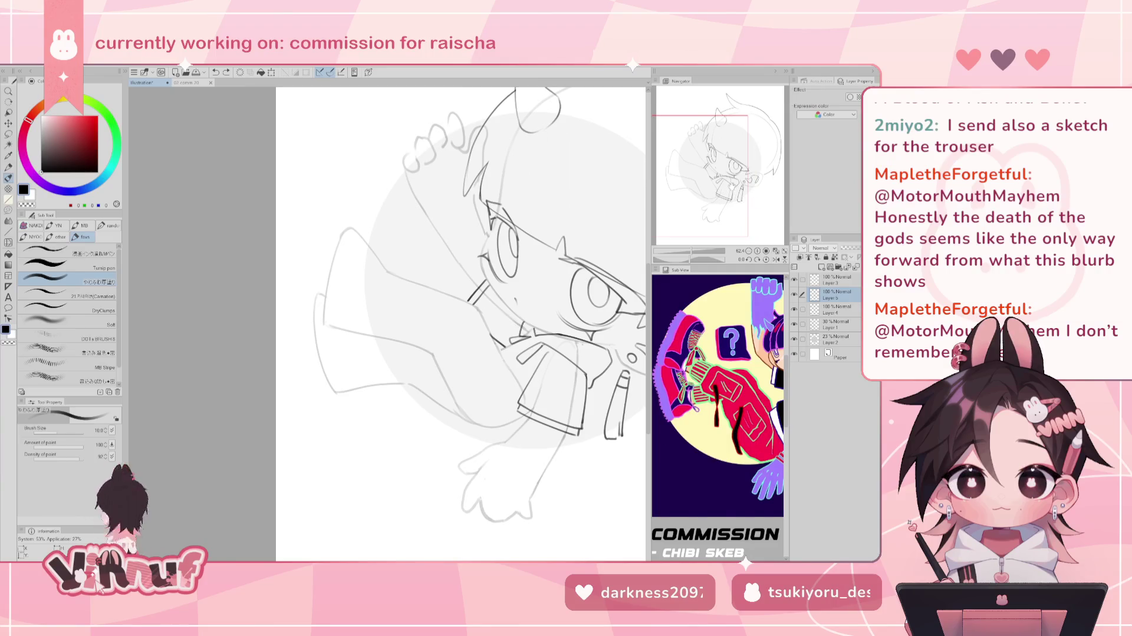
pyautogui.moveTo(732, 186); pyautogui.dragTo(733, 183)
pyautogui.moveTo(740, 344); pyautogui.dragTo(724, 345)
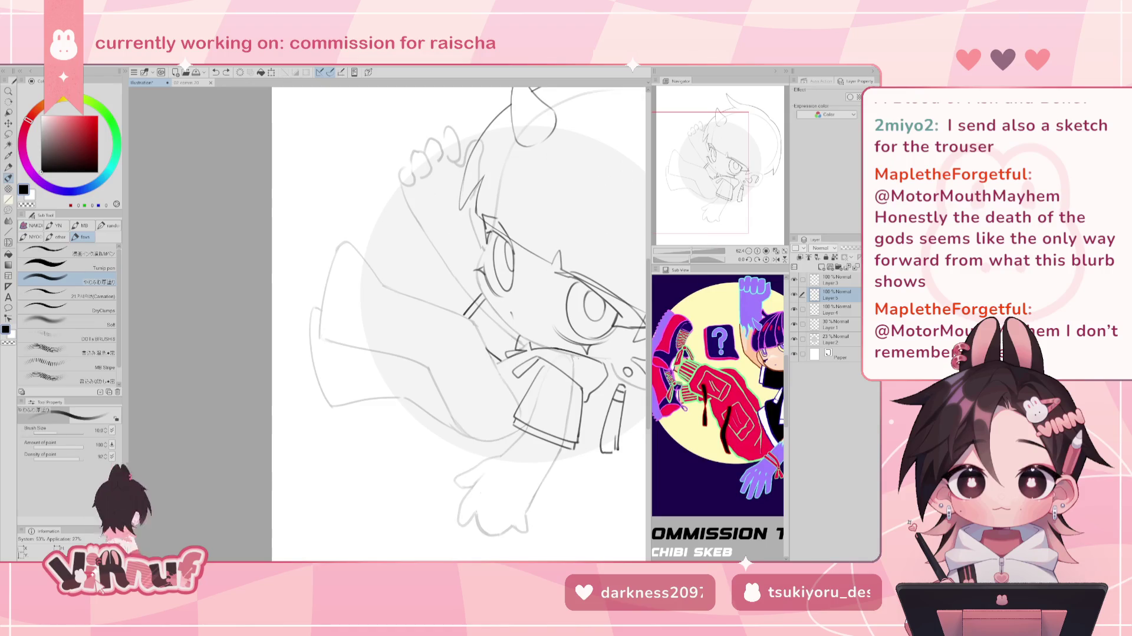
pyautogui.scroll(-2, 718, 413)
pyautogui.scroll(1, 718, 413)
pyautogui.scroll(1, 717, 413)
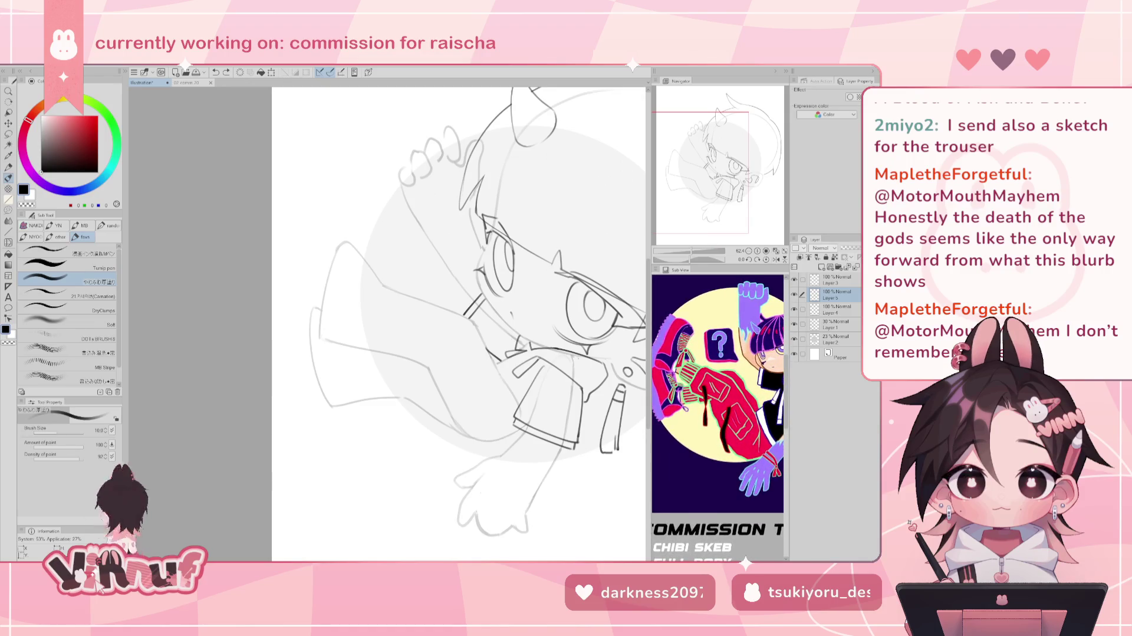
pyautogui.moveTo(718, 413); pyautogui.dragTo(739, 500)
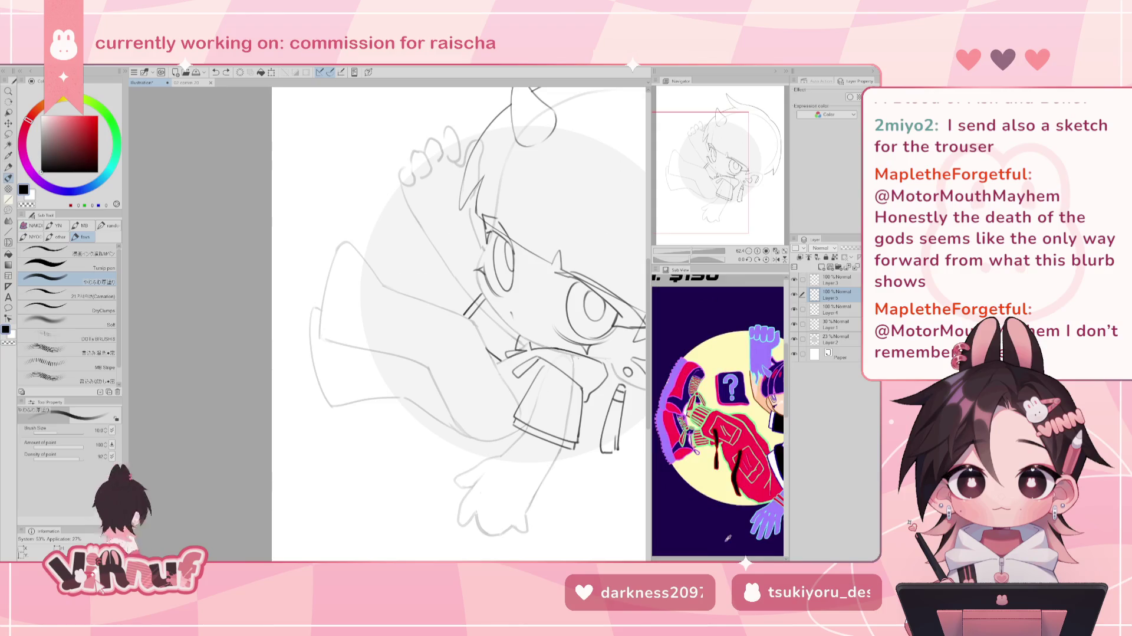
pyautogui.moveTo(718, 412); pyautogui.dragTo(736, 477)
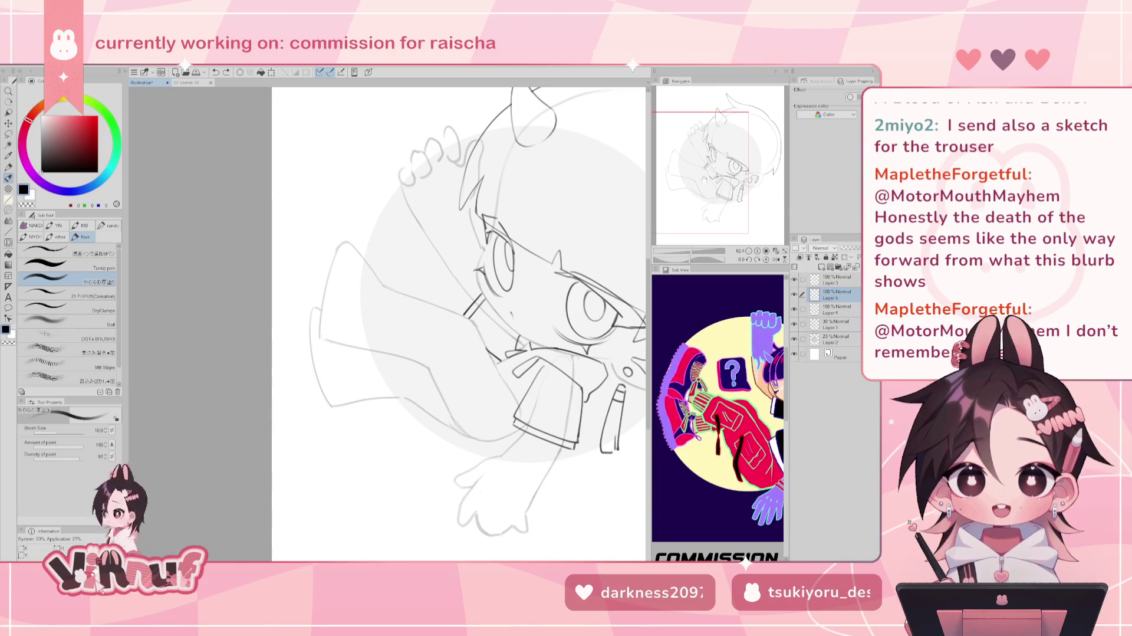
# Save the sketch as comm 34.1.clip in CLIP STUDIO FORMAT in the woops folder.
pyautogui.hotkey('ctrl', 's')
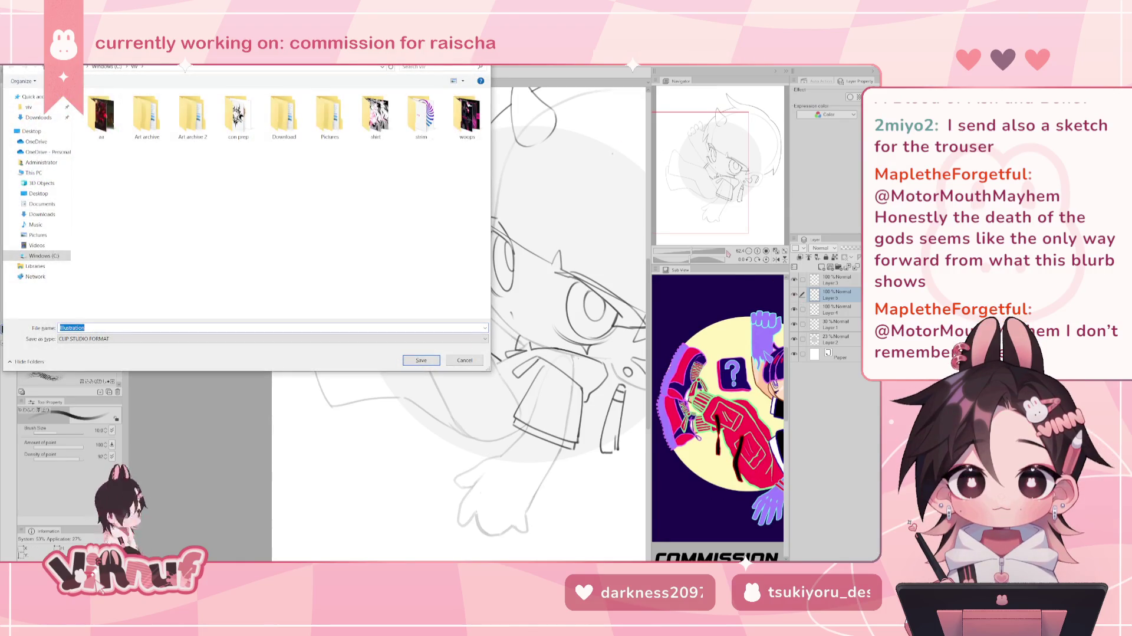
pyautogui.doubleClick(467, 115)
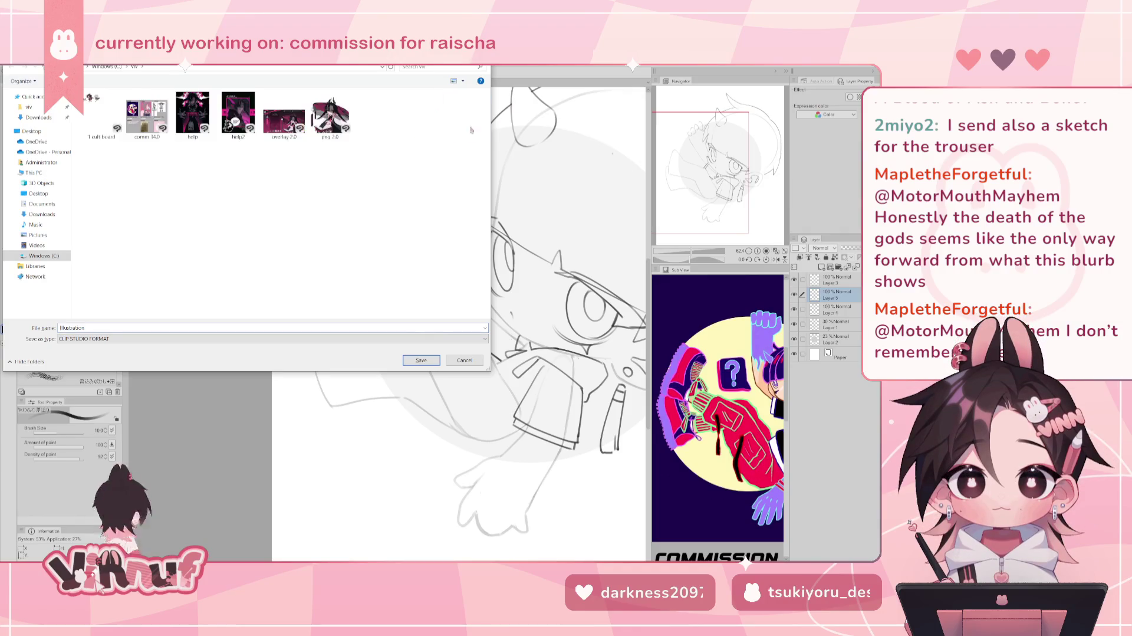
pyautogui.doubleClick(71, 328)
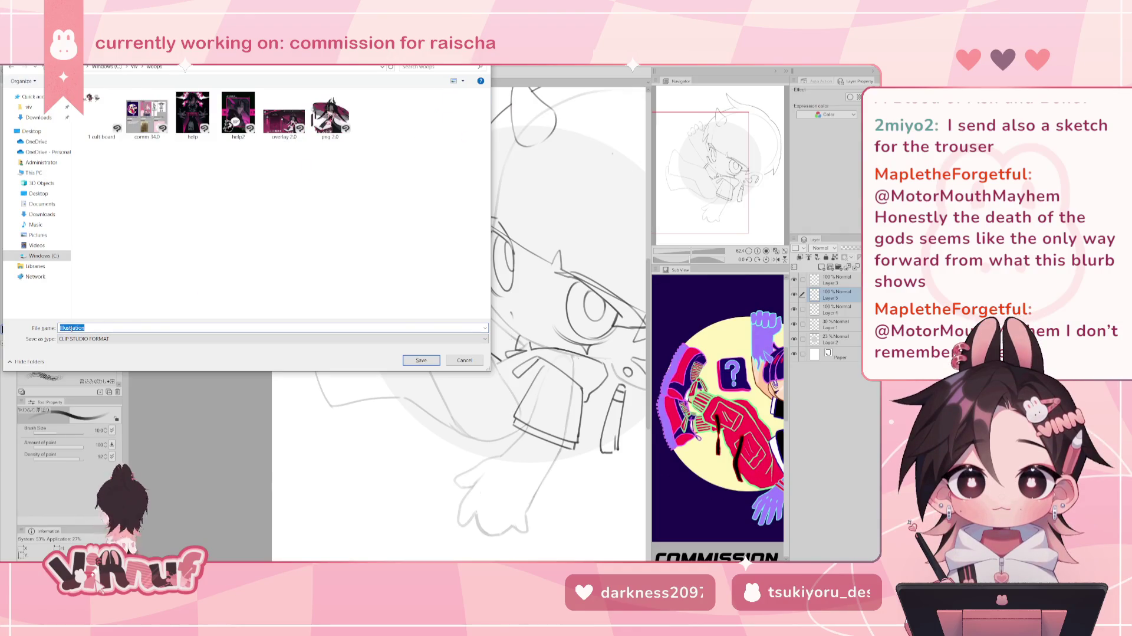
pyautogui.write('comm')
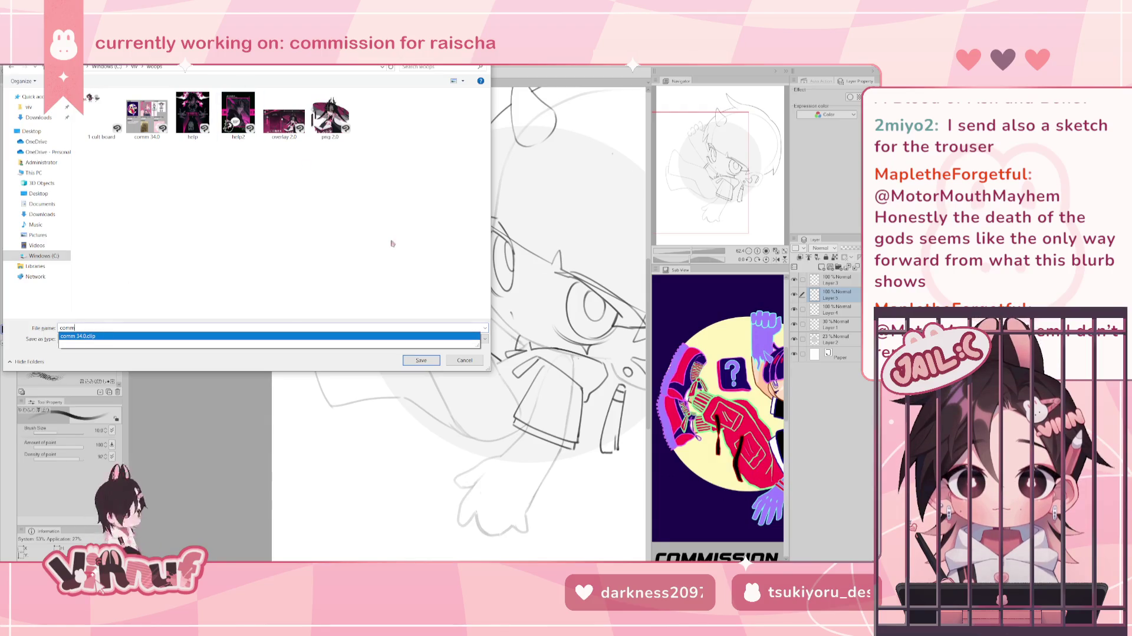
pyautogui.click(77, 335)
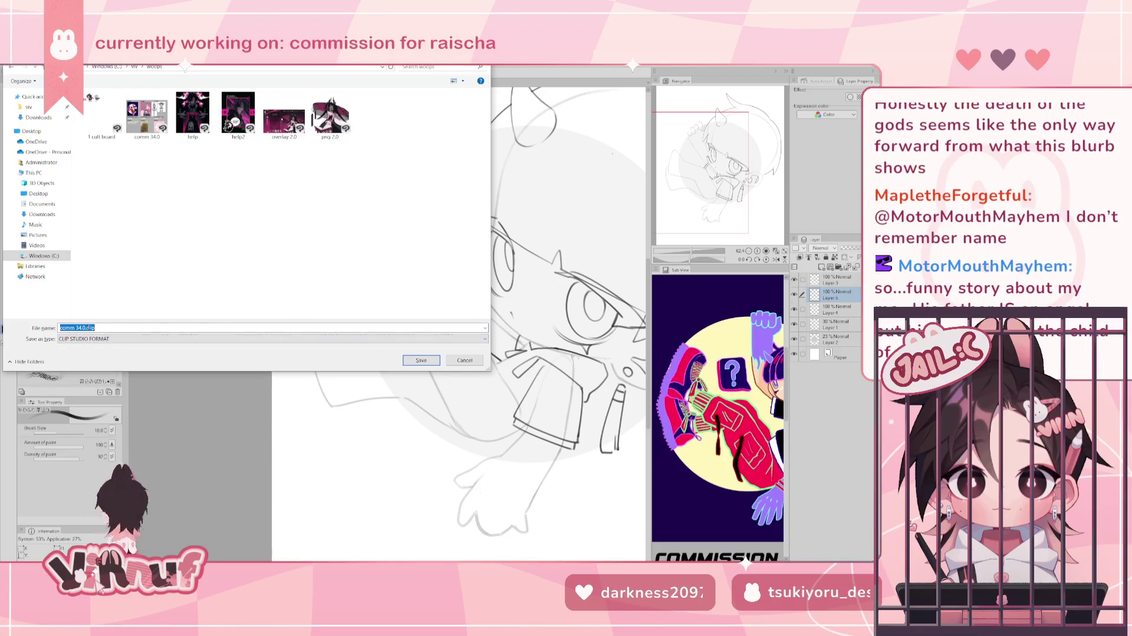
pyautogui.doubleClick(83, 327)
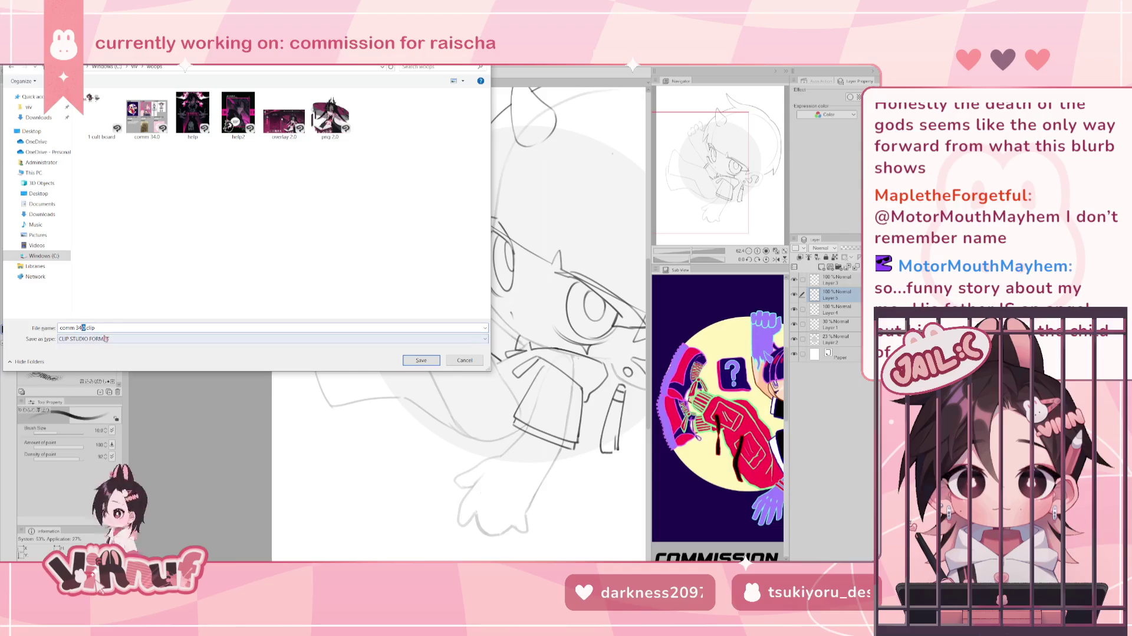
pyautogui.write('1')
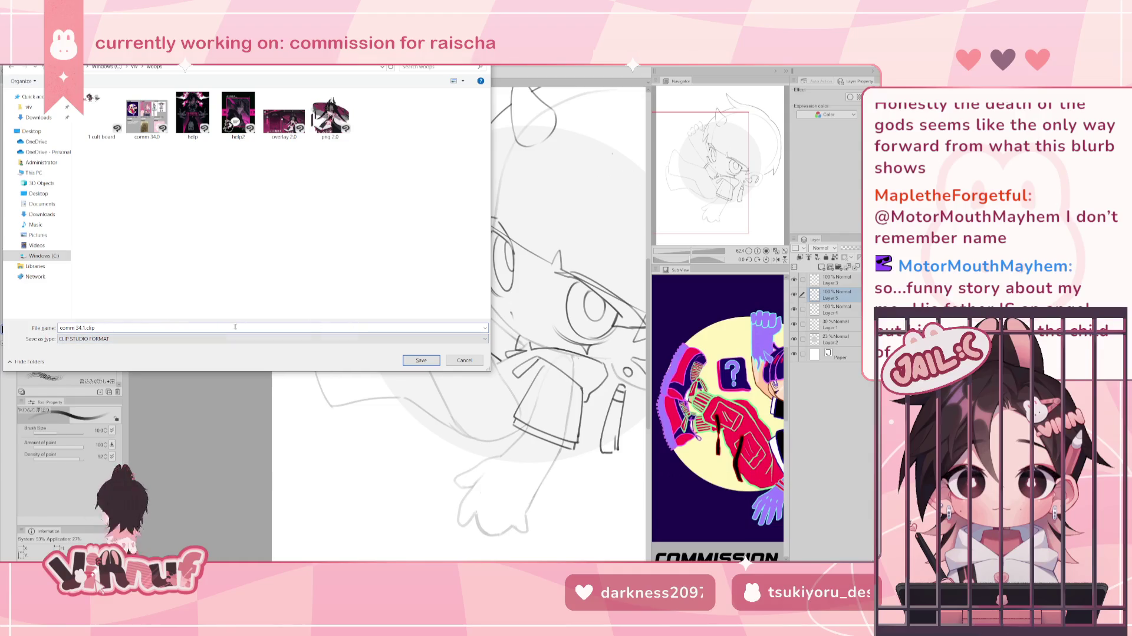
pyautogui.click(421, 359)
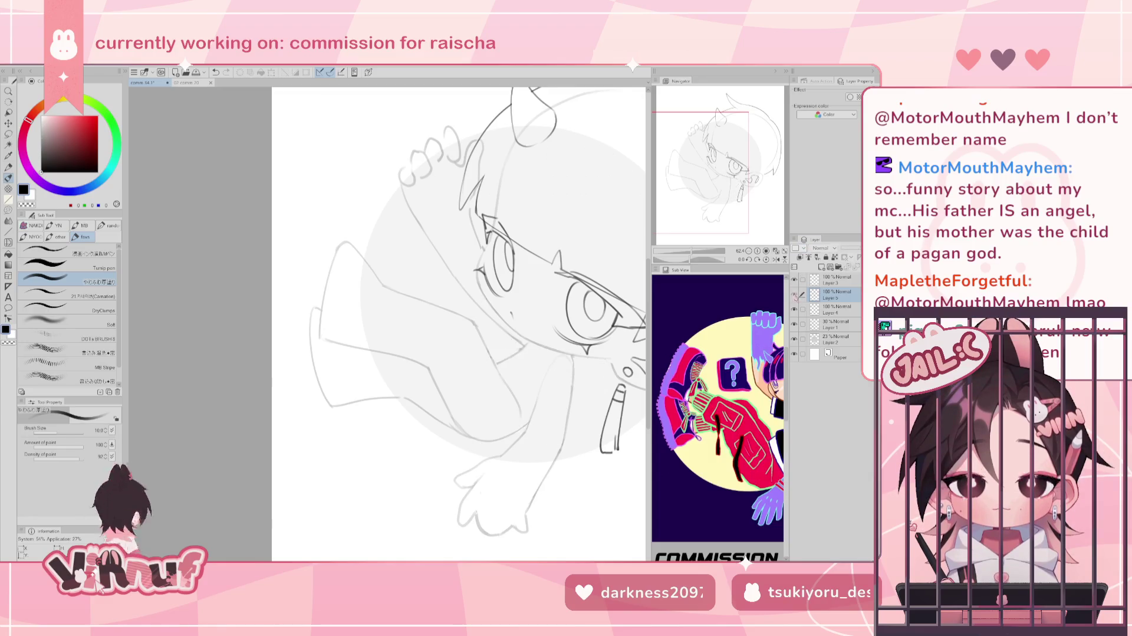
pyautogui.hscroll(1, 459, 323)
# Scroll to the figure's upper left, sketch a trial curve there, and undo it.
pyautogui.hscroll(-2, 454, 323)
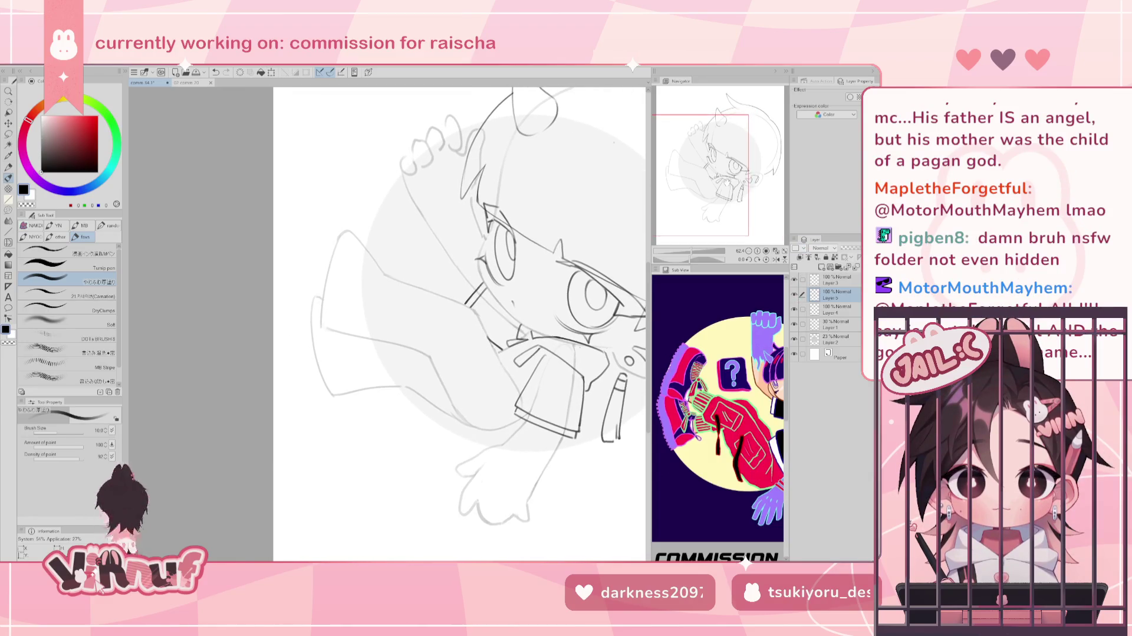
pyautogui.hscroll(-2, 454, 323)
pyautogui.scroll(1, 465, 323)
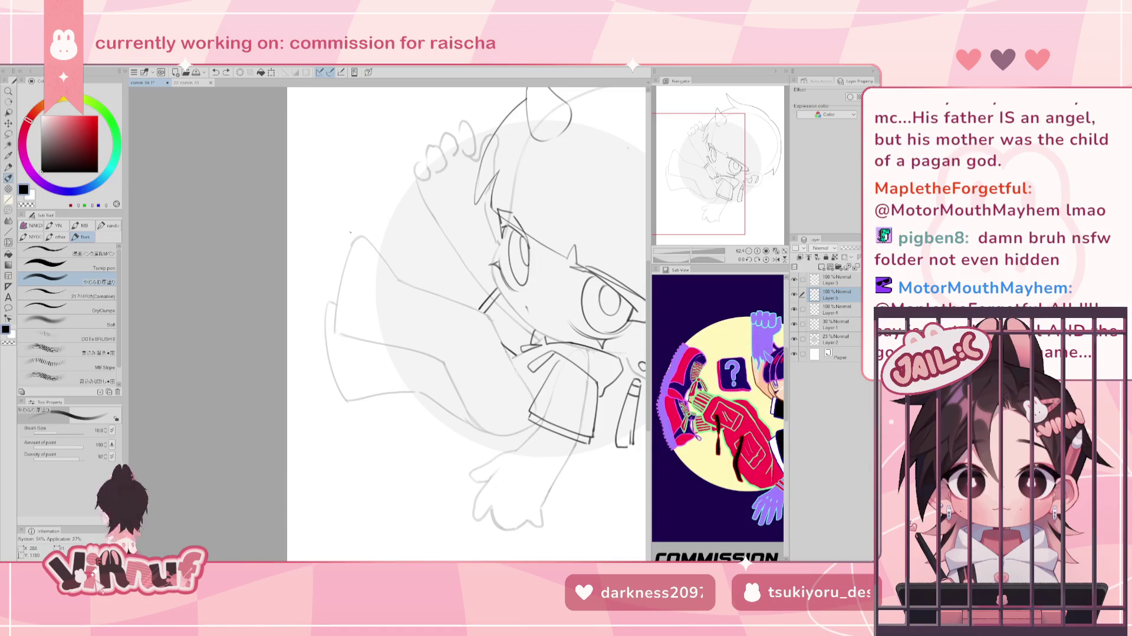
pyautogui.moveTo(356, 231); pyautogui.dragTo(326, 276)
pyautogui.hotkey('ctrl', 'z')
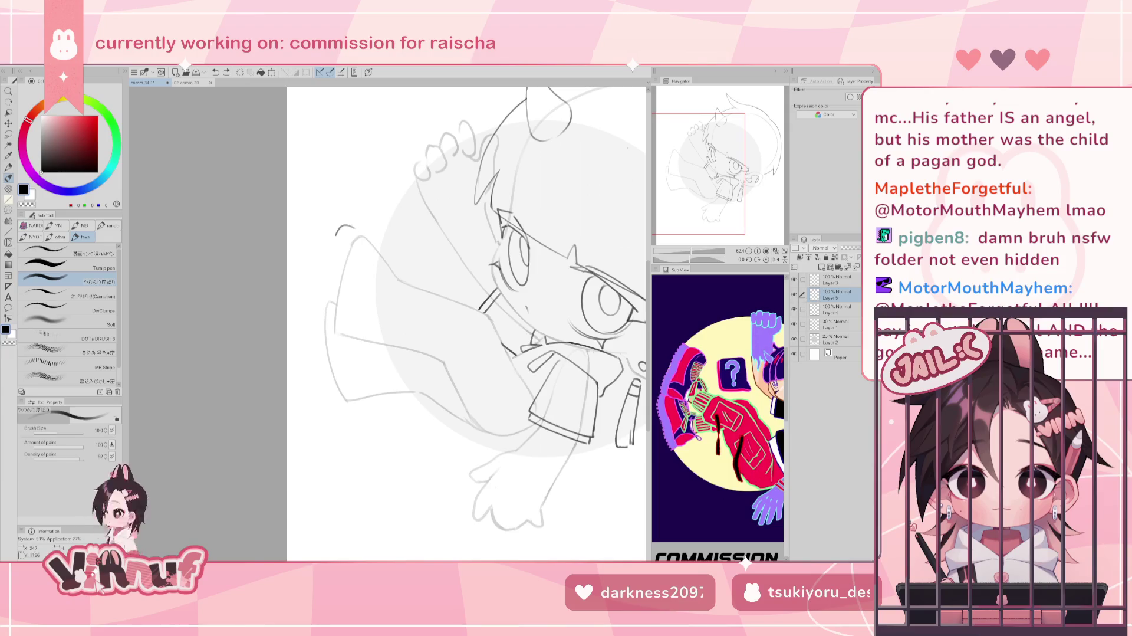
pyautogui.hotkey('ctrl', 'z')
# Retry and undo the upper-left curve several times, then turn the canvas toward the legs.
pyautogui.moveTo(356, 231); pyautogui.dragTo(328, 259)
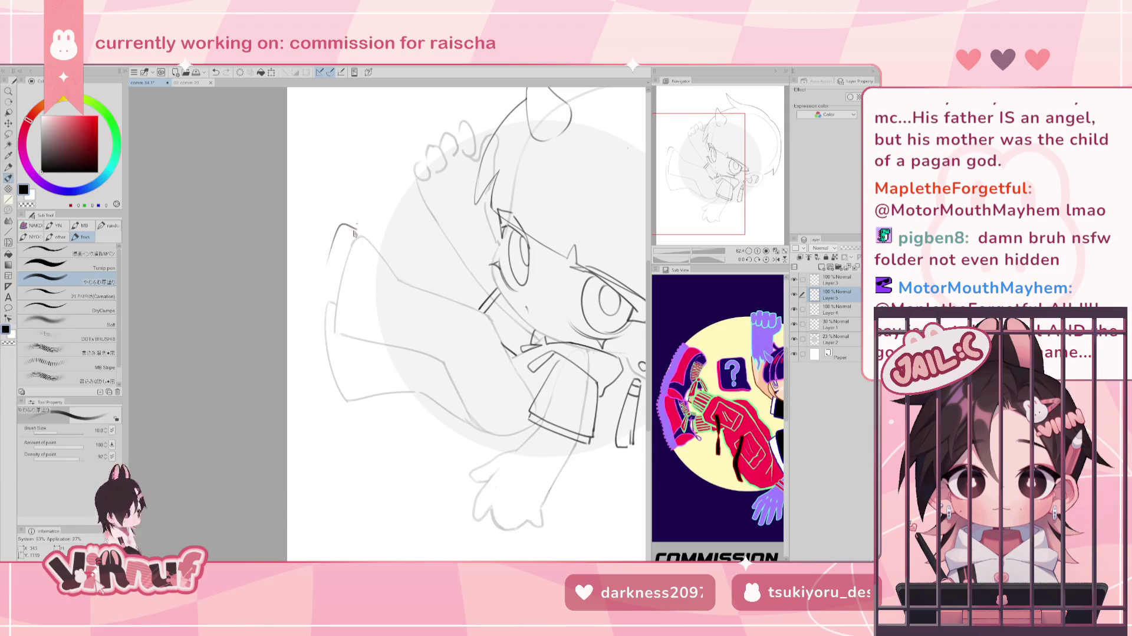
pyautogui.hotkey('ctrl', 'z')
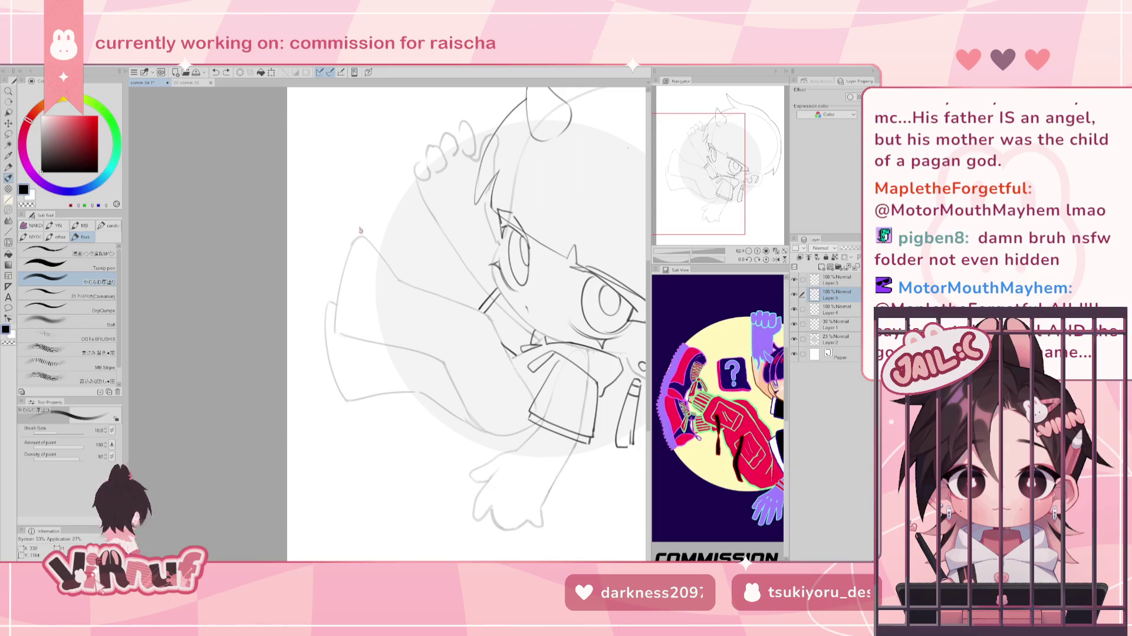
pyautogui.hotkey('ctrl', 'z')
pyautogui.moveTo(357, 227)
pyautogui.mouseDown()
pyautogui.moveTo(337, 224)
pyautogui.moveTo(328, 261)
pyautogui.mouseUp()
pyautogui.hotkey('ctrl', 'z')
pyautogui.moveTo(355, 226)
pyautogui.mouseDown()
pyautogui.moveTo(337, 226)
pyautogui.moveTo(322, 268)
pyautogui.mouseUp()
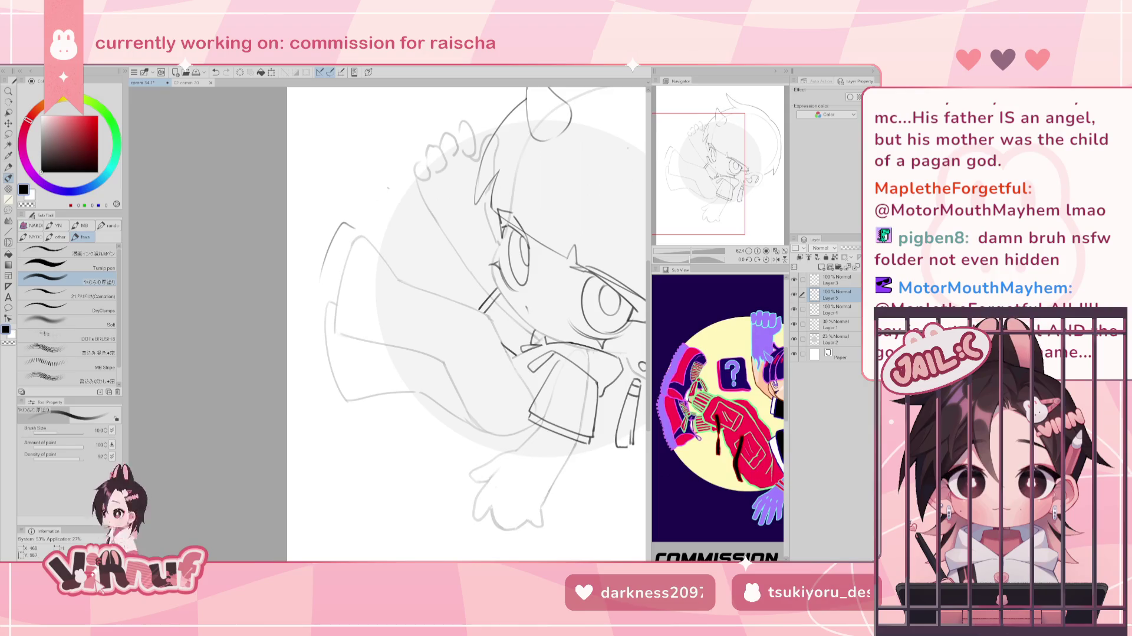
pyautogui.hotkey('ctrl', 'z')
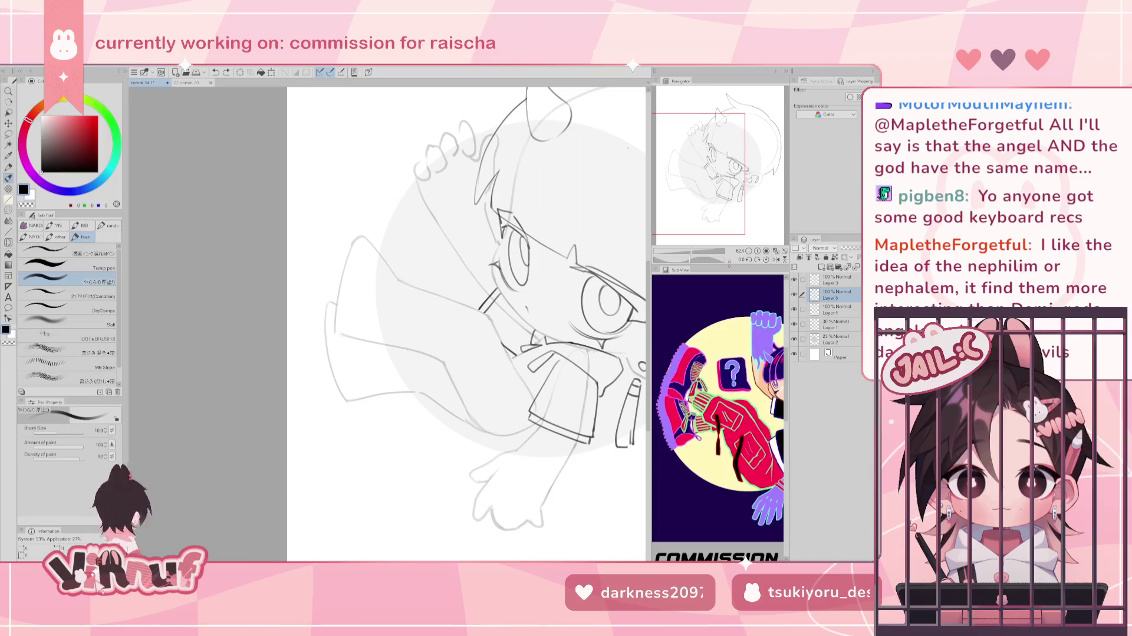
pyautogui.moveTo(472, 295)
pyautogui.mouseDown()
pyautogui.moveTo(354, 177)
pyautogui.moveTo(377, 212)
pyautogui.mouseUp()
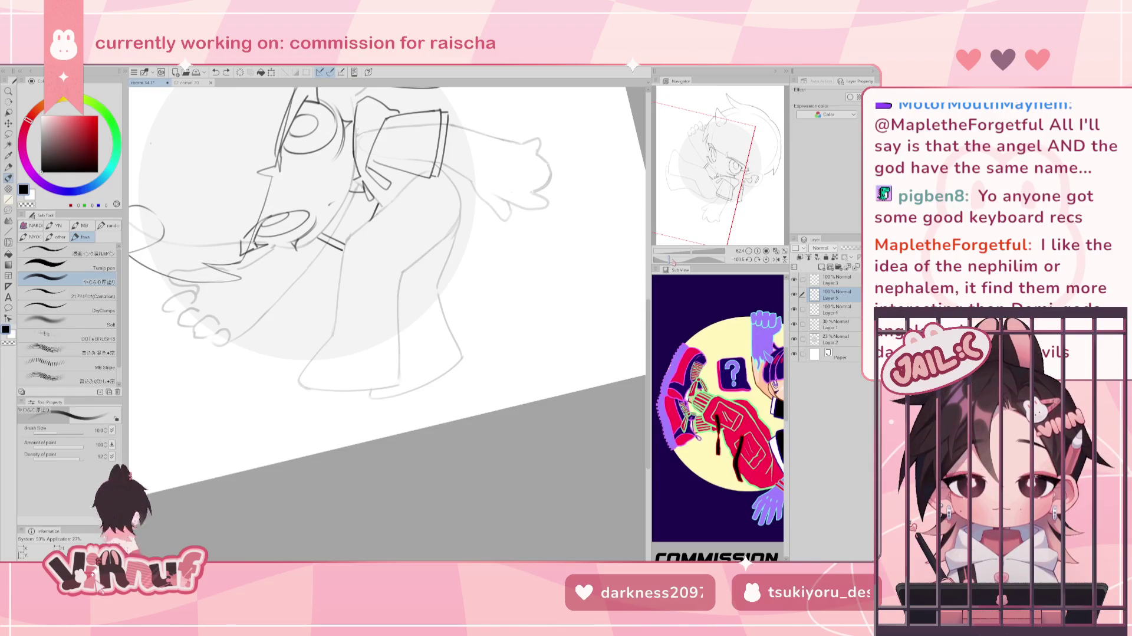
# Sketch short trial strokes on the lower leg and undo each one.
pyautogui.moveTo(294, 382); pyautogui.dragTo(296, 407)
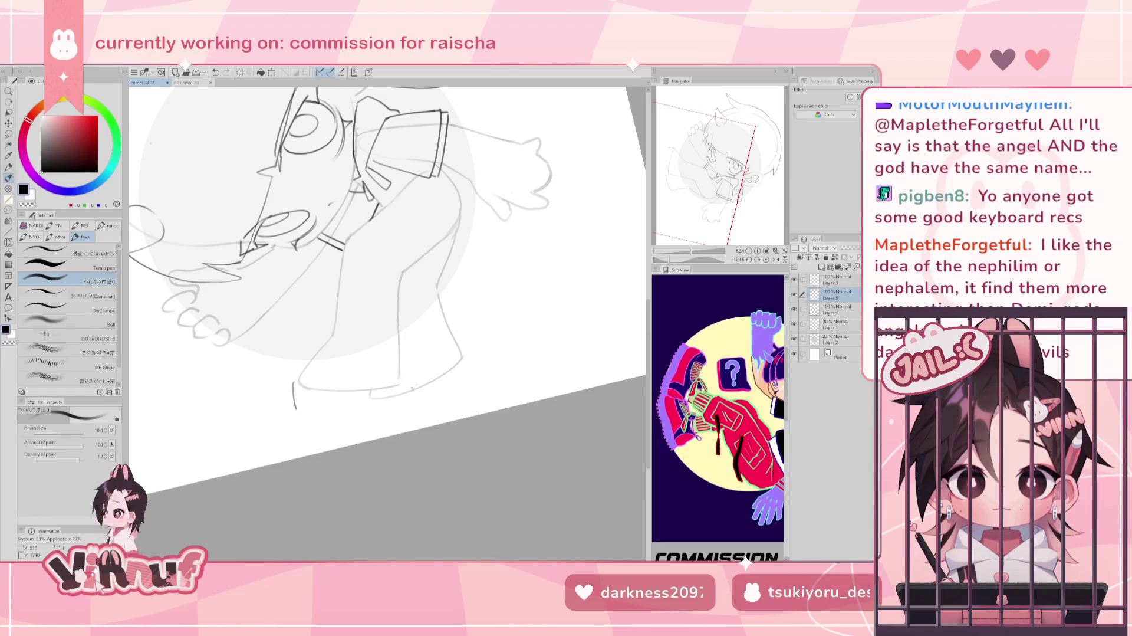
pyautogui.hotkey('ctrl', 'z')
pyautogui.moveTo(403, 379); pyautogui.dragTo(402, 387)
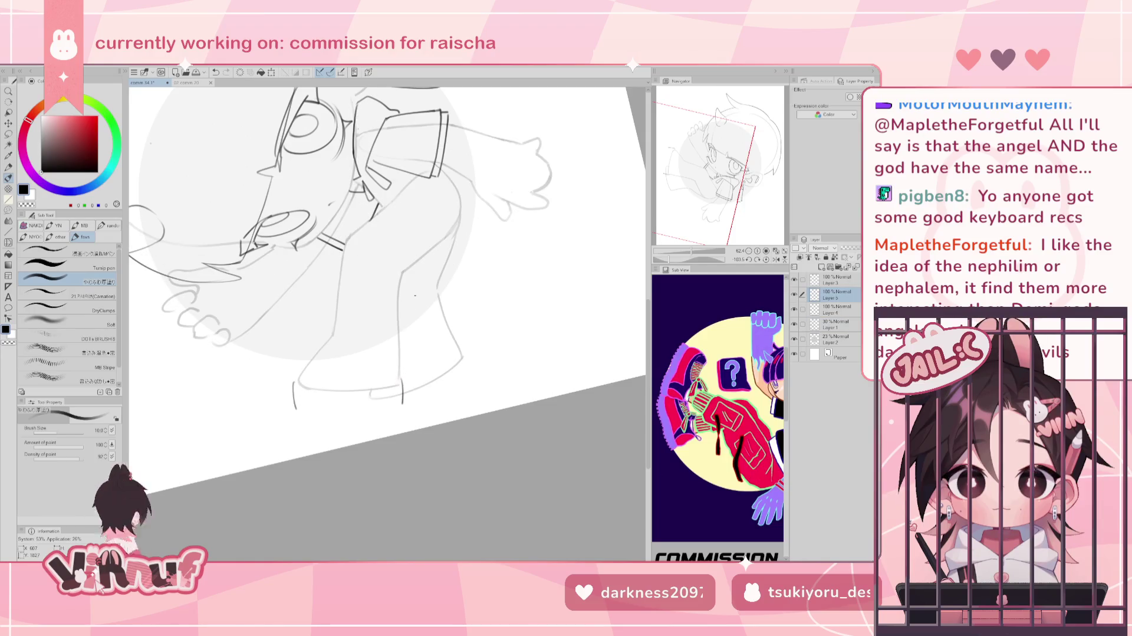
pyautogui.hotkey('ctrl', 'z')
pyautogui.moveTo(402, 380); pyautogui.dragTo(405, 401)
pyautogui.hotkey('ctrl', 'z')
# Clear the remaining stray leg strokes and reset the canvas rotation to 0°.
pyautogui.hotkey('ctrl', 'y')
pyautogui.hotkey('ctrl', 'z')
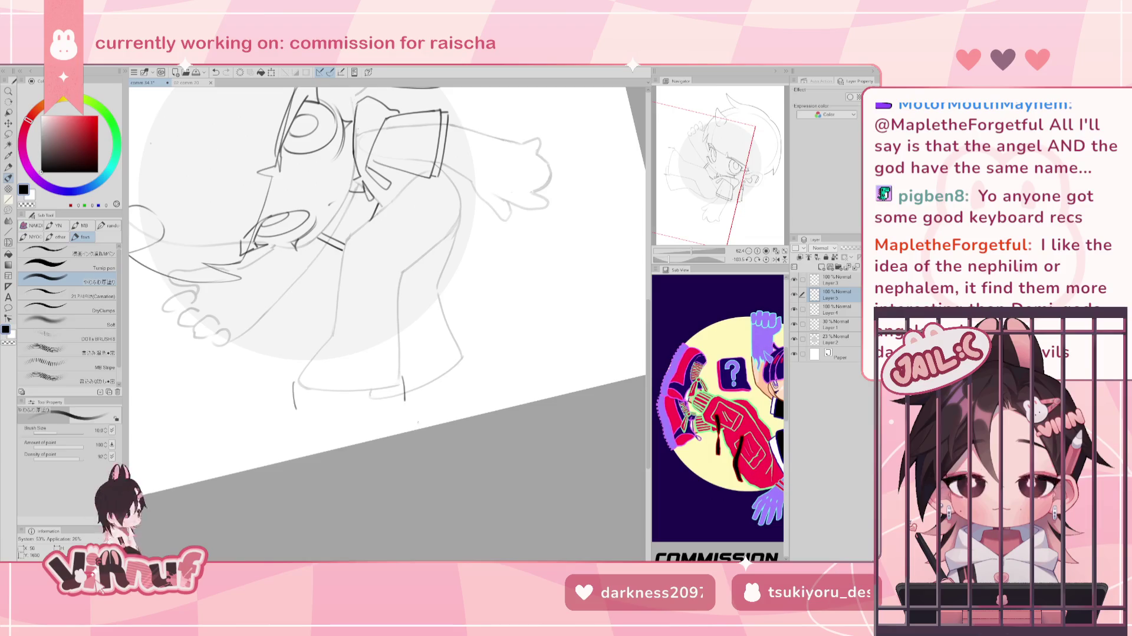
pyautogui.hotkey('ctrl', 'z')
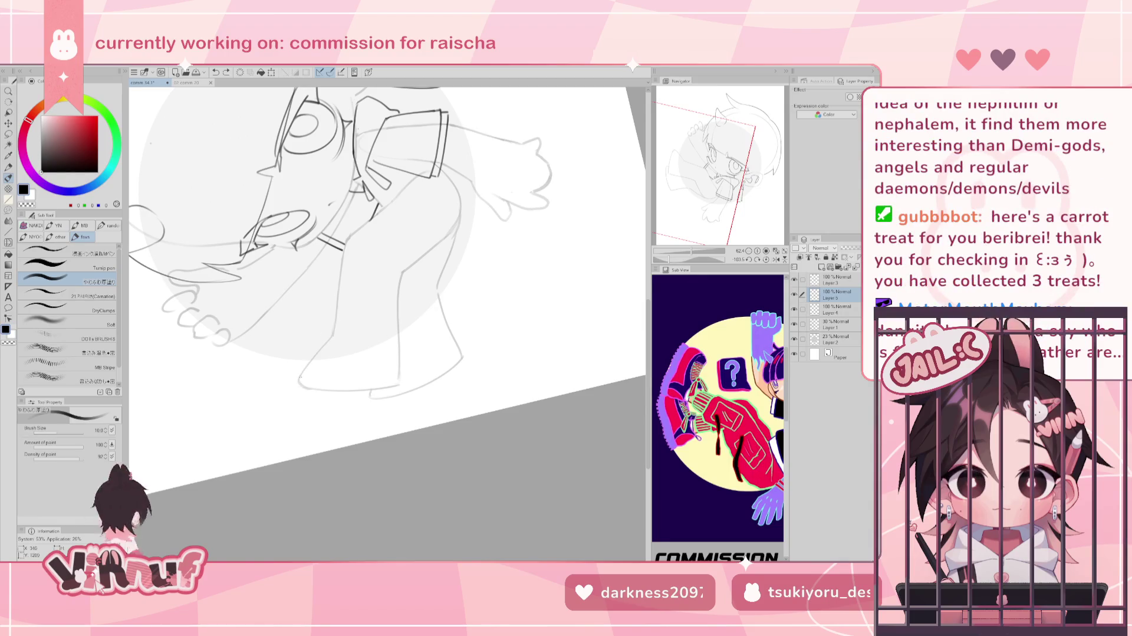
pyautogui.hotkey('ctrl', 'z')
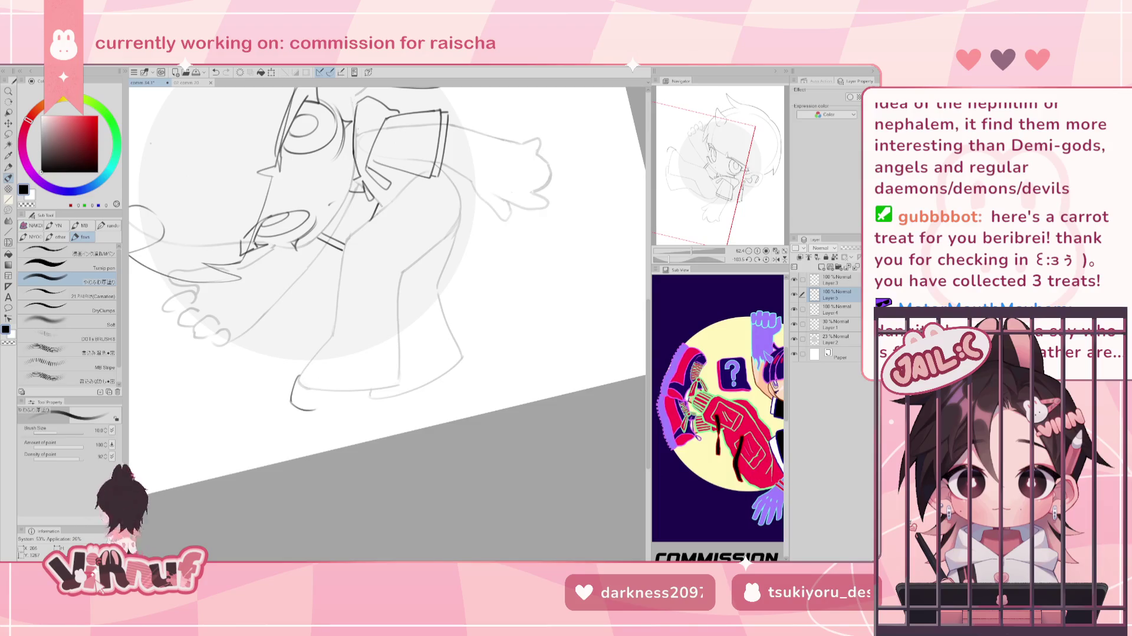
pyautogui.moveTo(401, 372); pyautogui.dragTo(401, 398)
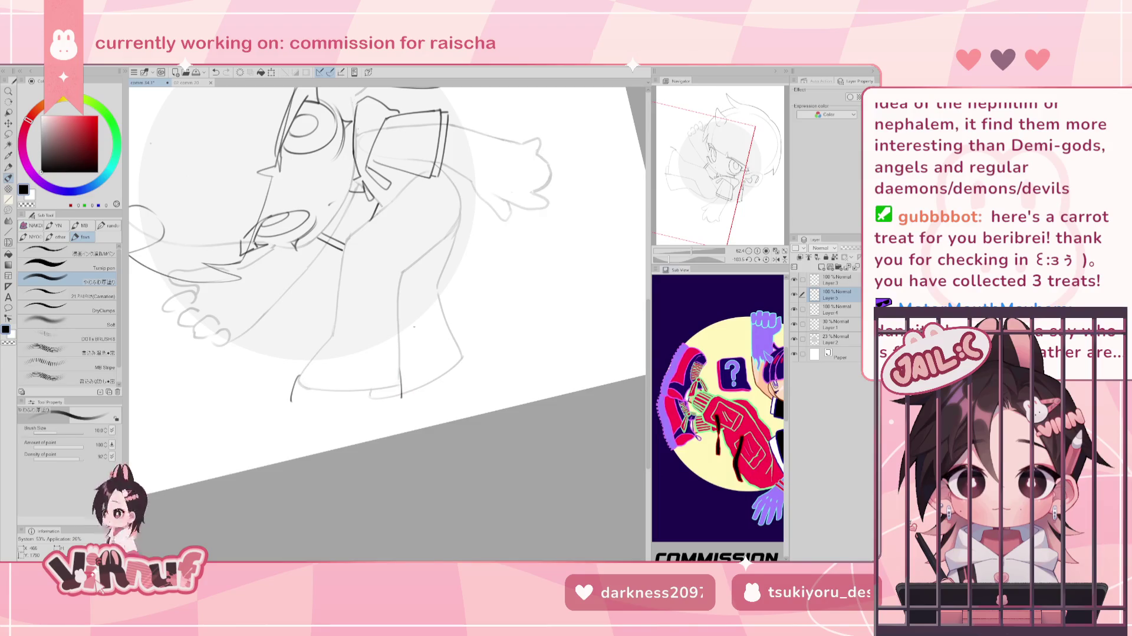
pyautogui.moveTo(414, 326); pyautogui.dragTo(689, 237)
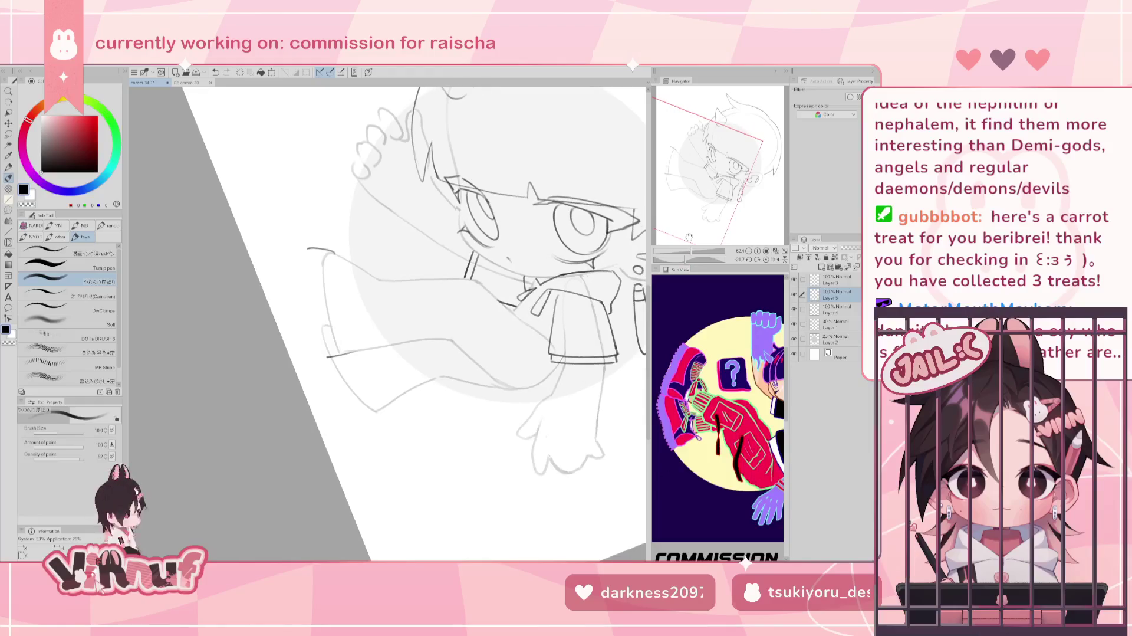
pyautogui.hotkey('ctrl', 'z')
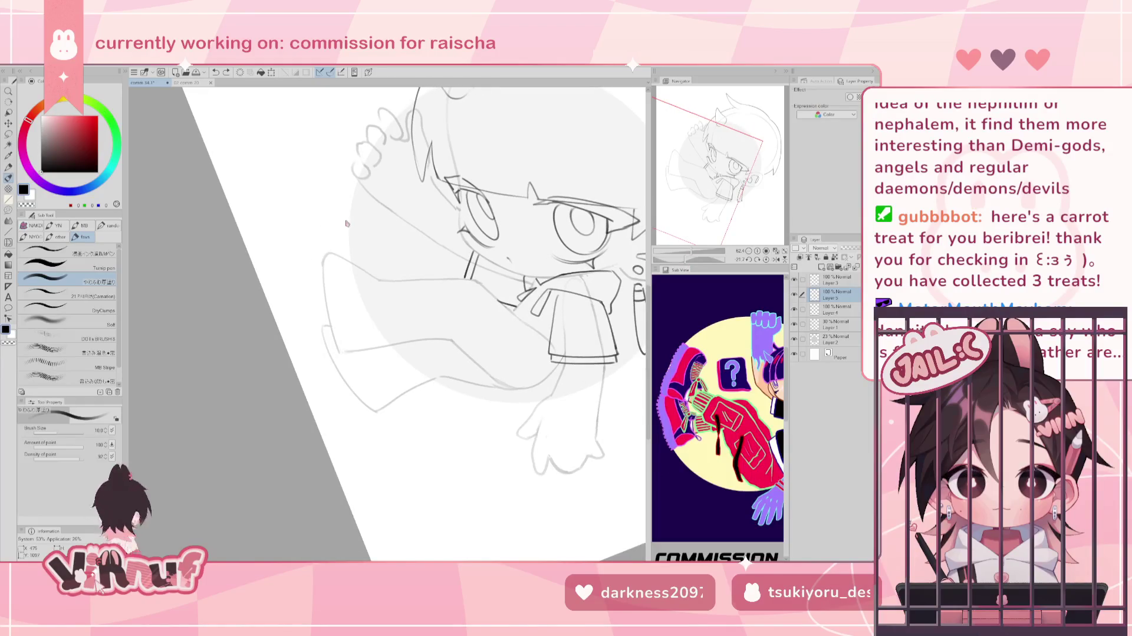
pyautogui.click(749, 260)
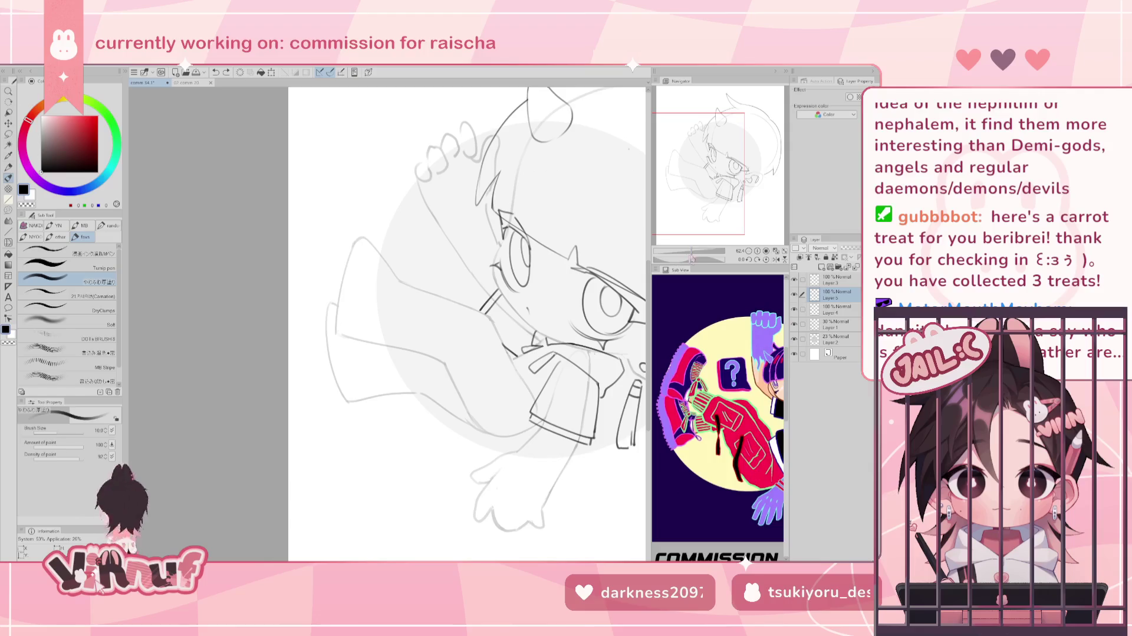
# Rotate toward the lower body and try arch and contour strokes on the leg, undoing them.
pyautogui.moveTo(693, 258); pyautogui.dragTo(670, 260)
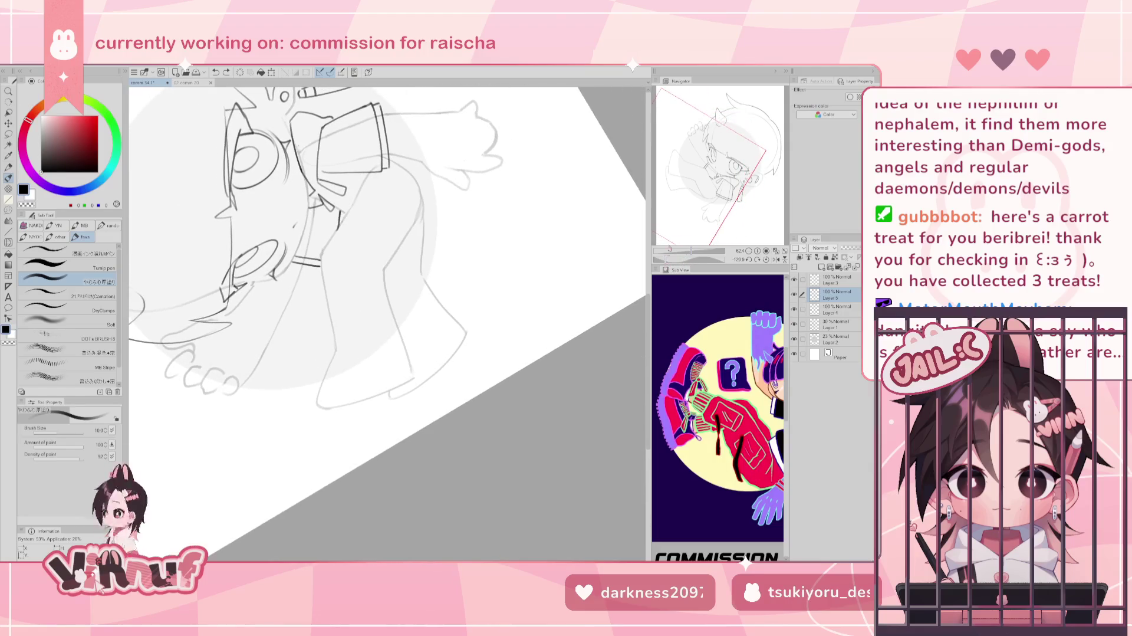
pyautogui.moveTo(326, 345)
pyautogui.mouseDown()
pyautogui.moveTo(334, 357)
pyautogui.moveTo(344, 334)
pyautogui.mouseUp()
pyautogui.hotkey('ctrl', 'z')
pyautogui.hotkey('ctrl', 'z')
pyautogui.moveTo(328, 358); pyautogui.dragTo(351, 353)
pyautogui.hotkey('ctrl', 'z')
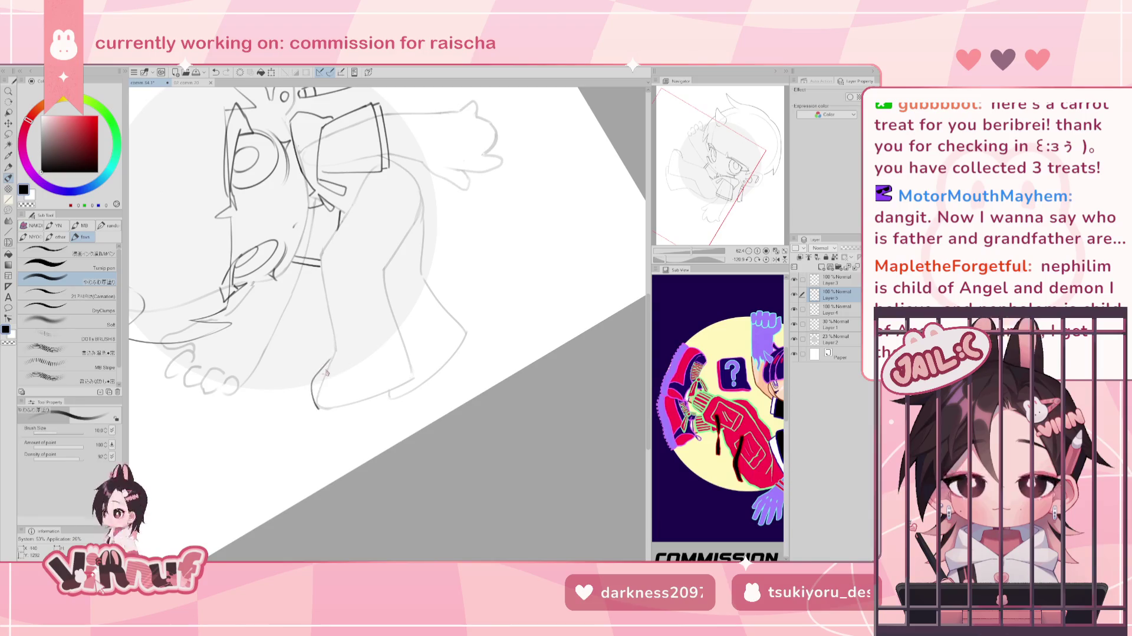
pyautogui.hotkey('ctrl', 'z')
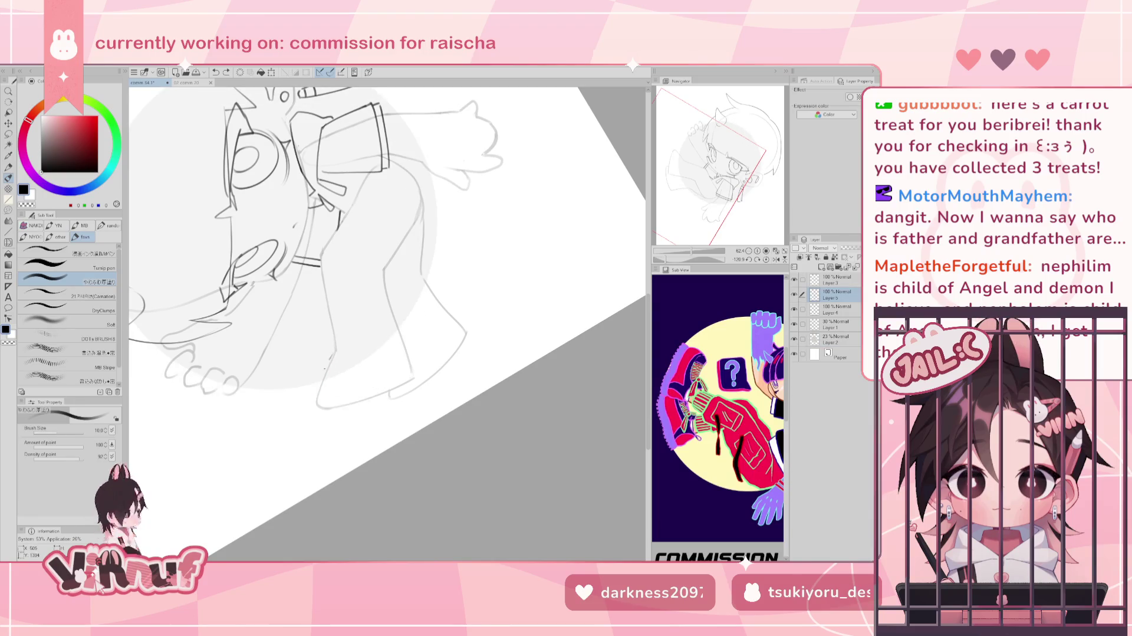
pyautogui.moveTo(321, 377)
pyautogui.mouseDown()
pyautogui.moveTo(316, 417)
pyautogui.moveTo(329, 421)
pyautogui.mouseUp()
pyautogui.hotkey('ctrl', 'z')
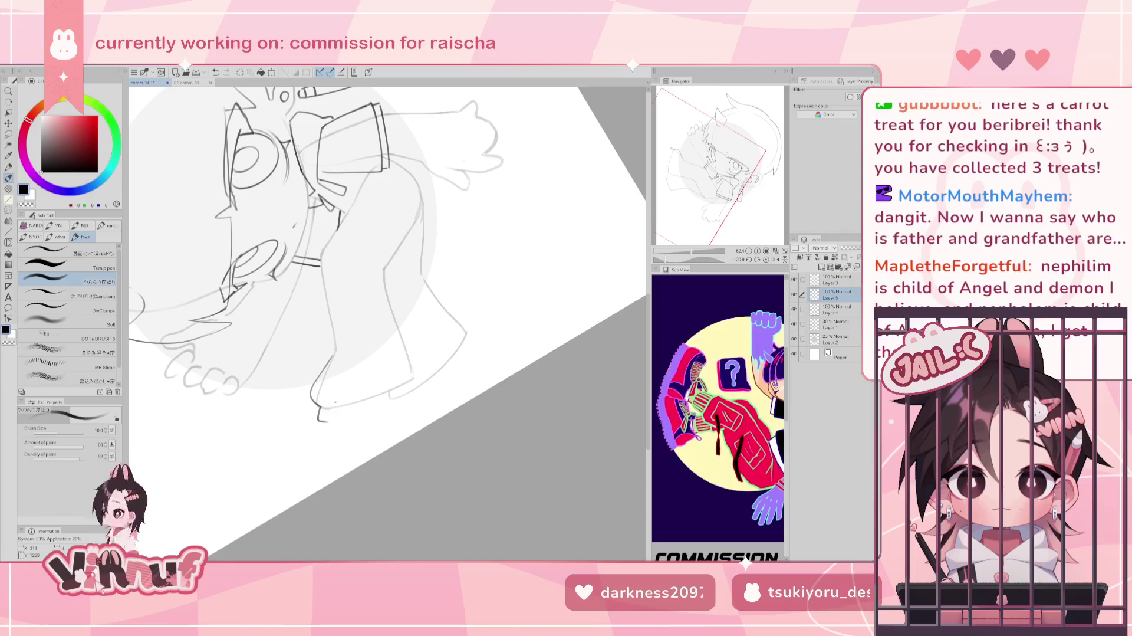
# Add a short stroke on the lower leg at about 114° rotation, then reset to upright.
pyautogui.click(766, 260)
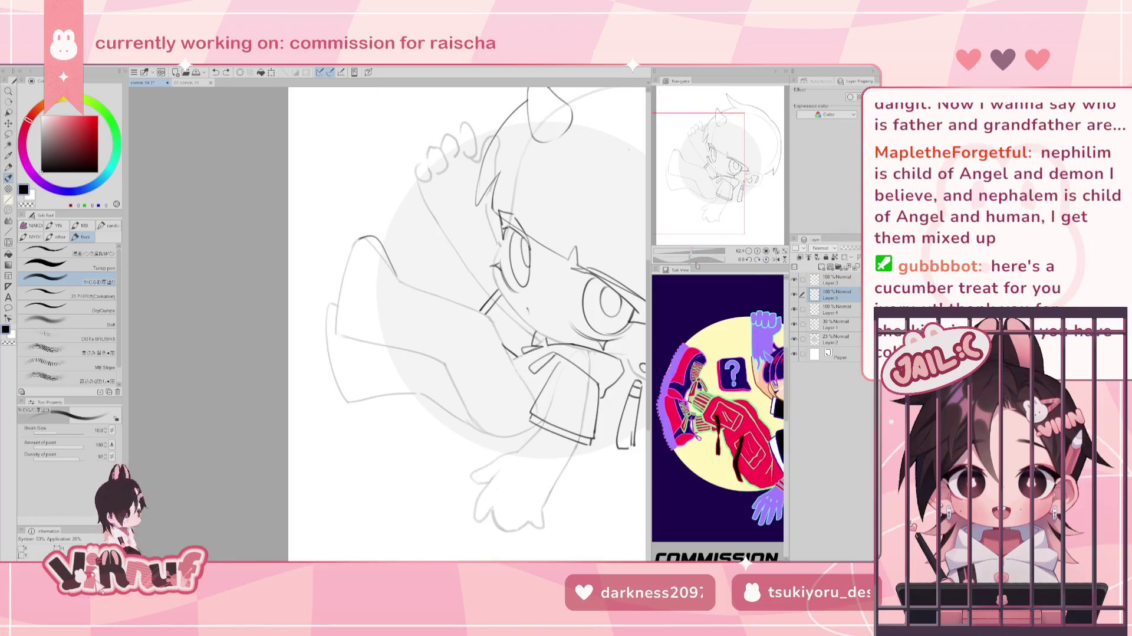
pyautogui.moveTo(694, 259); pyautogui.dragTo(680, 250)
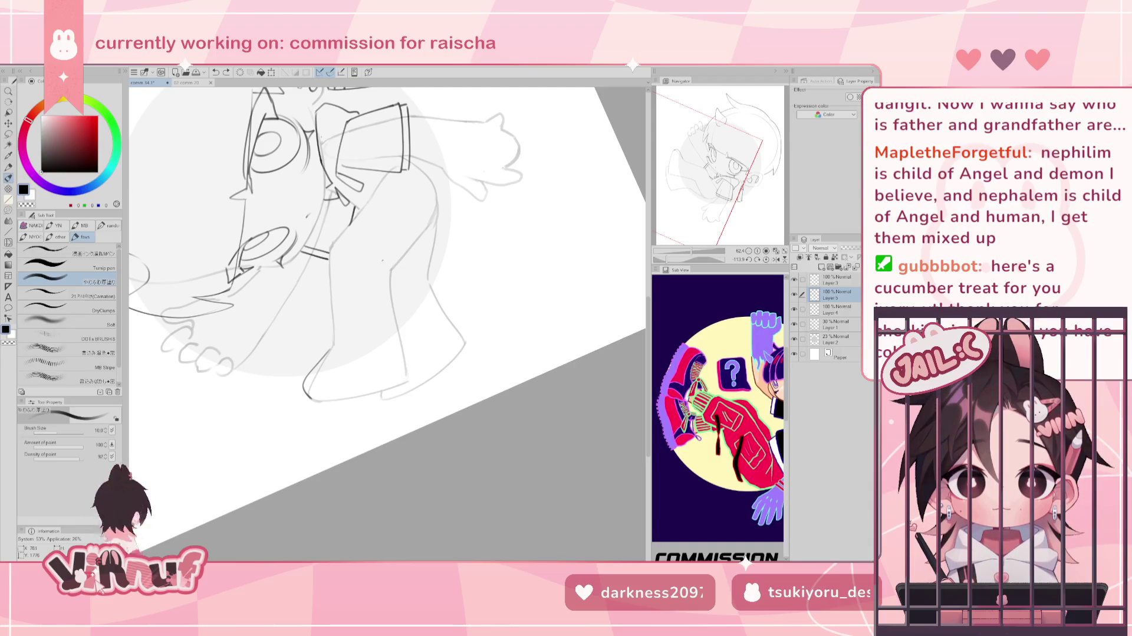
pyautogui.moveTo(329, 337)
pyautogui.mouseDown()
pyautogui.moveTo(327, 353)
pyautogui.moveTo(345, 345)
pyautogui.mouseUp()
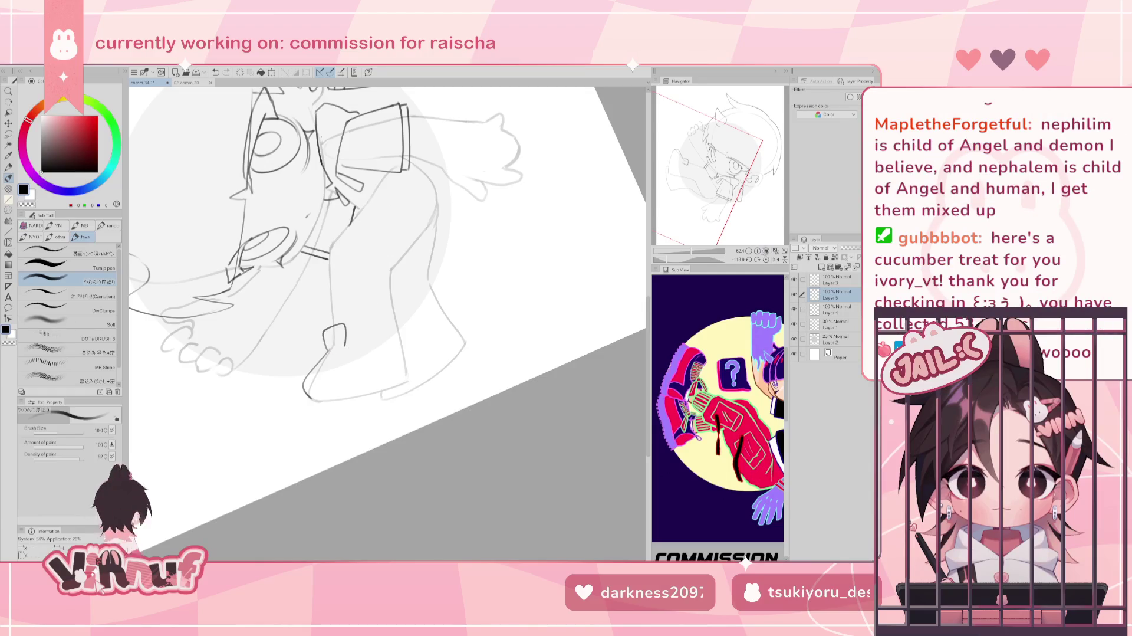
pyautogui.click(766, 260)
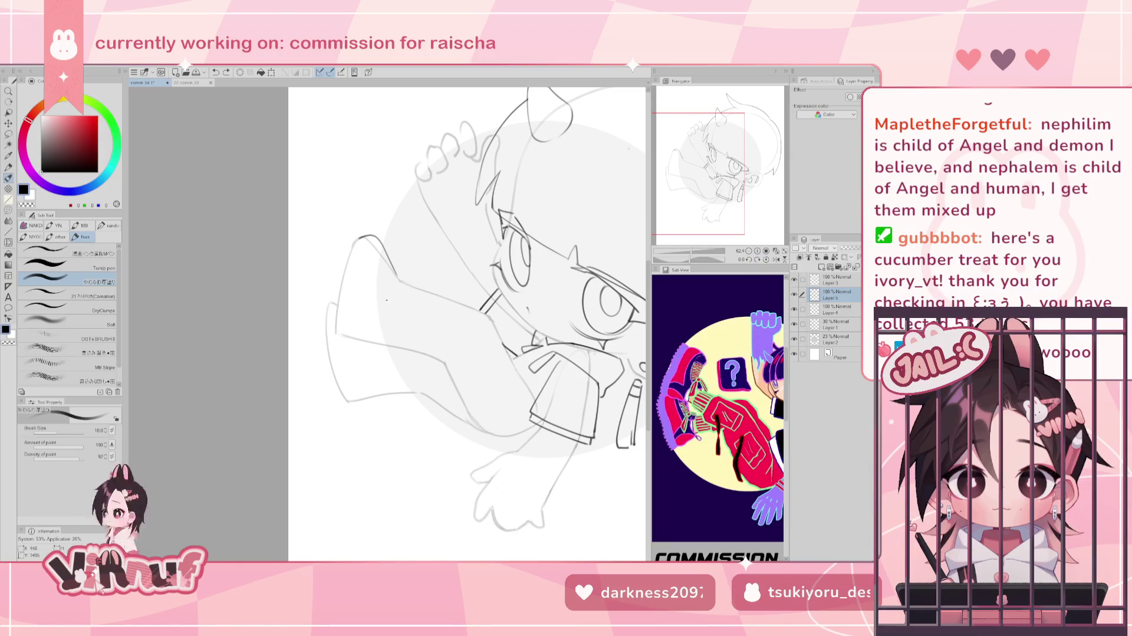
# Undo the hooked stroke and glance at the finished comm 20 commission for reference.
pyautogui.hotkey('ctrl', 'z')
pyautogui.click(187, 83)
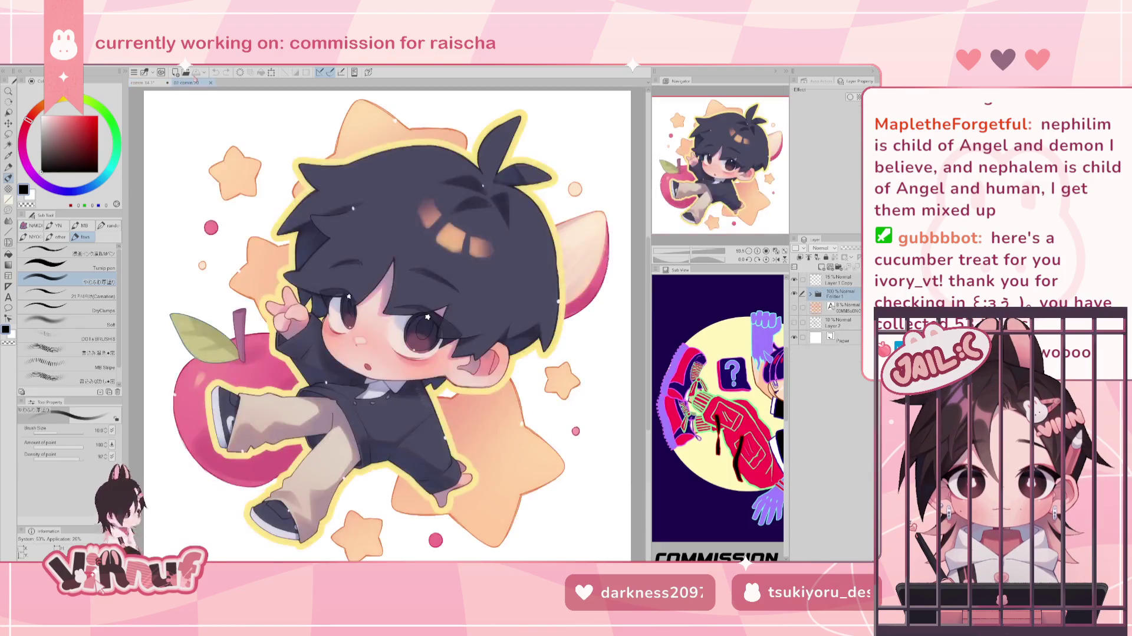
pyautogui.click(147, 82)
# Draw a short vertical line on the lower sketch, retrying it until it fits.
pyautogui.moveTo(357, 235)
pyautogui.mouseDown()
pyautogui.moveTo(332, 281)
pyautogui.moveTo(387, 342)
pyautogui.mouseUp()
pyautogui.hotkey('ctrl', 'z')
pyautogui.moveTo(384, 304); pyautogui.dragTo(383, 339)
pyautogui.hotkey('ctrl', 'z')
pyautogui.hotkey('ctrl', 'z')
pyautogui.hotkey('ctrl', 'z')
pyautogui.moveTo(390, 293); pyautogui.dragTo(384, 341)
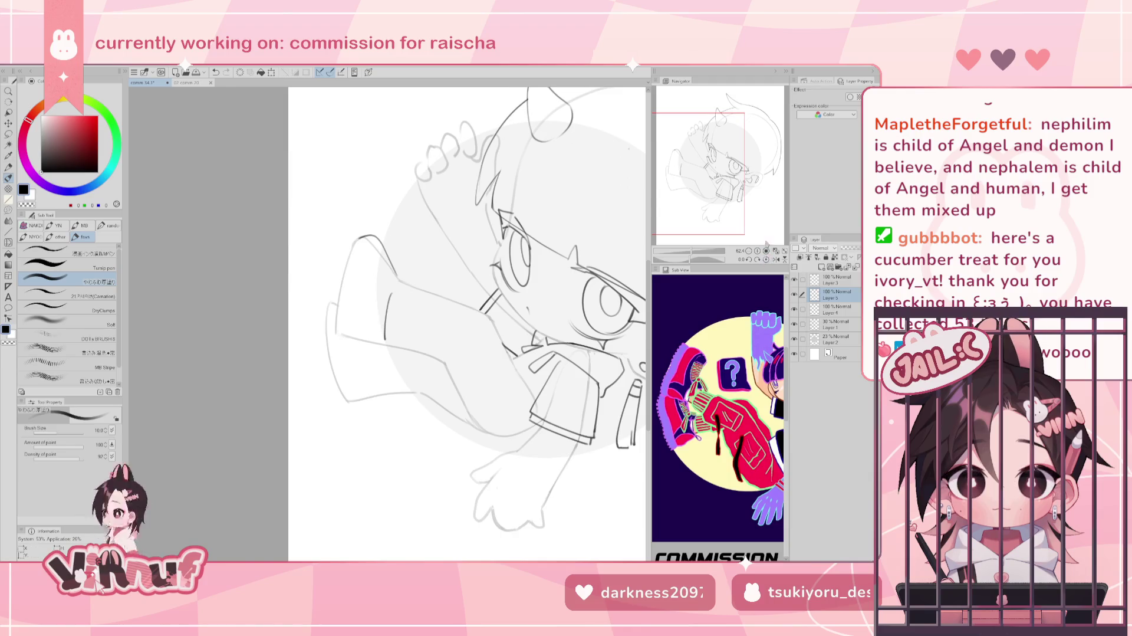
pyautogui.moveTo(688, 259); pyautogui.dragTo(712, 260)
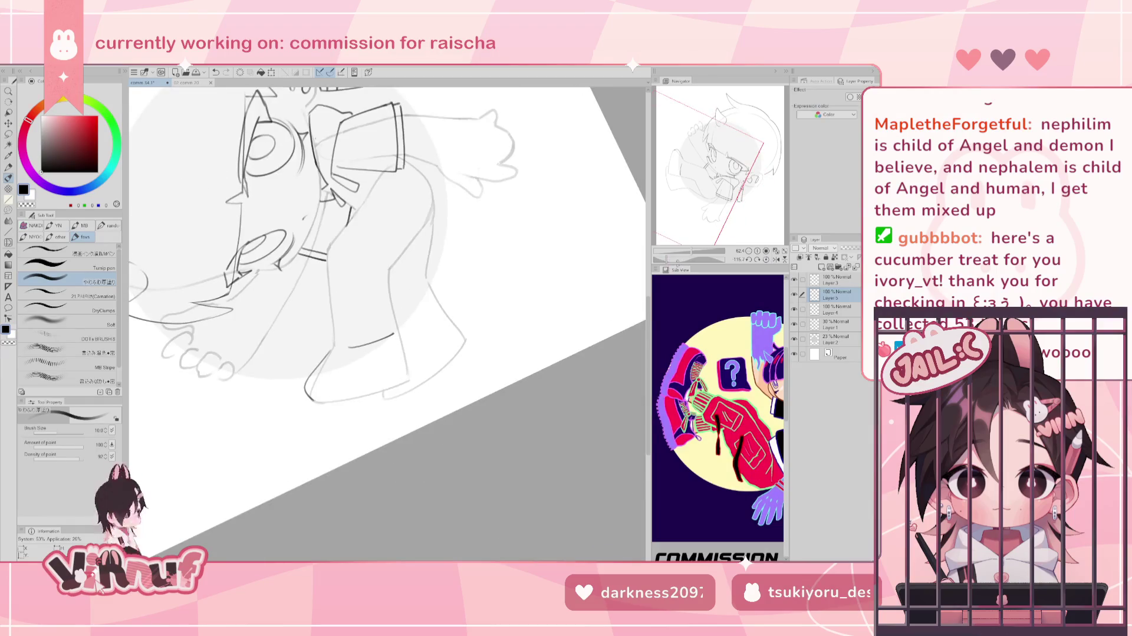
# Try short horizontal and vertical lines beside the boot, then remove them all.
pyautogui.moveTo(348, 352)
pyautogui.mouseDown()
pyautogui.moveTo(384, 349)
pyautogui.moveTo(396, 330)
pyautogui.mouseUp()
pyautogui.hotkey('ctrl', 'z')
pyautogui.hotkey('ctrl', 'z')
pyautogui.hotkey('ctrl', 'z')
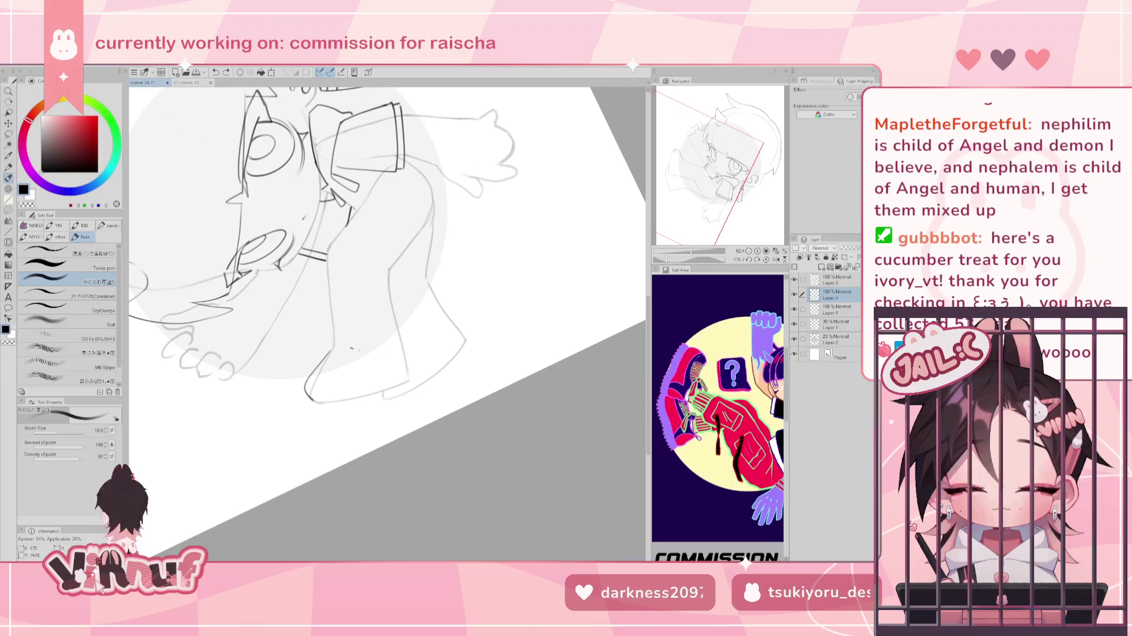
pyautogui.moveTo(352, 345); pyautogui.dragTo(402, 332)
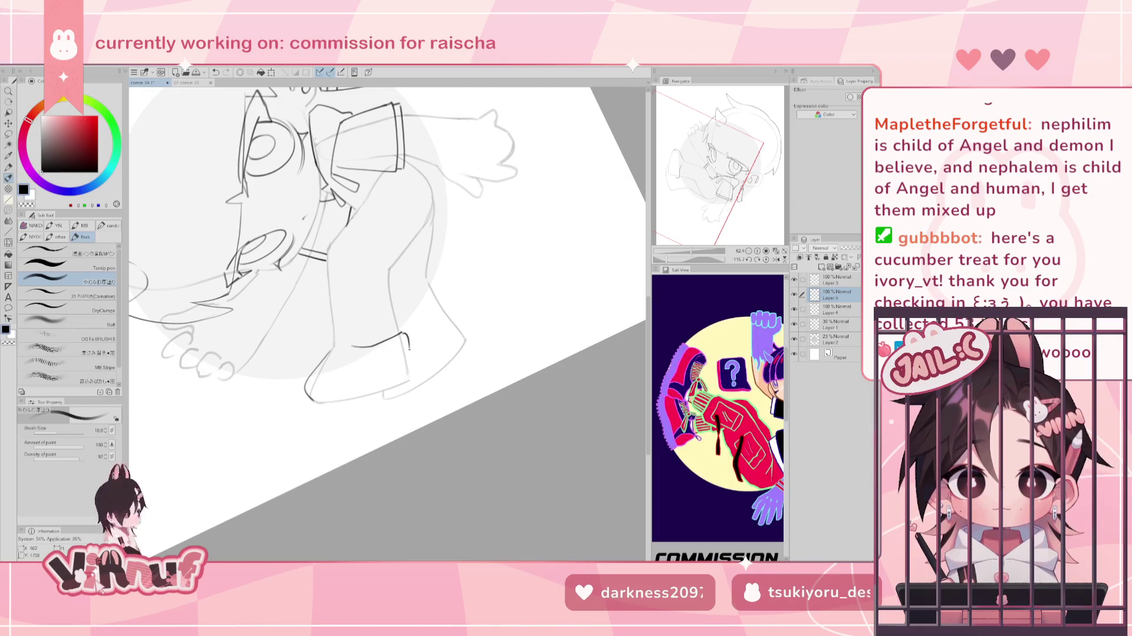
pyautogui.moveTo(402, 333); pyautogui.dragTo(408, 362)
pyautogui.hotkey('ctrl', 'z')
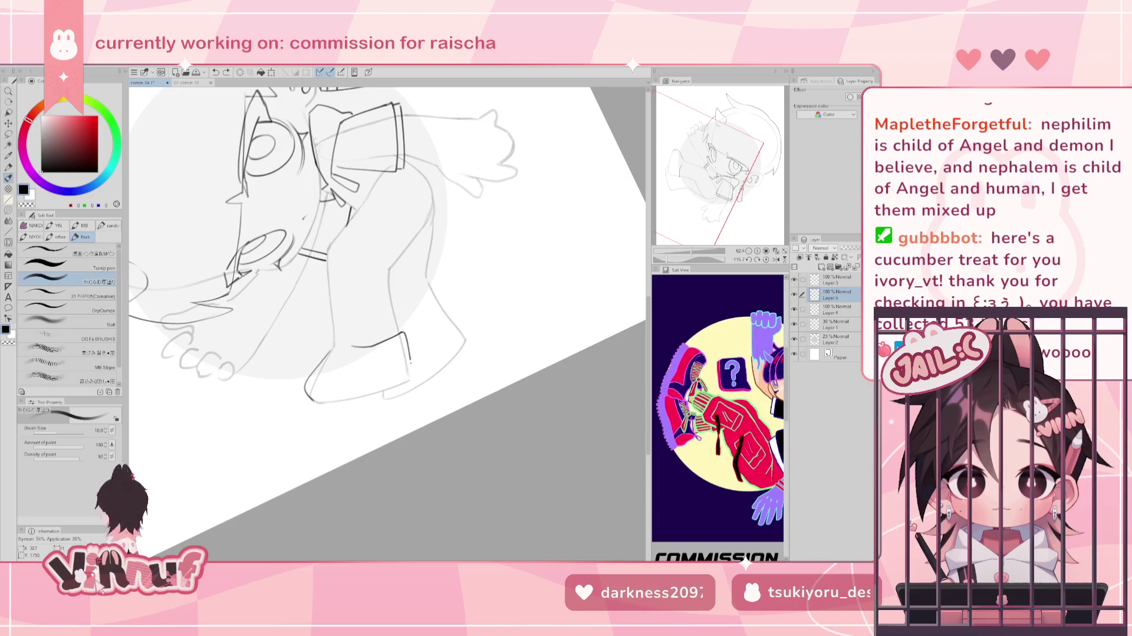
pyautogui.hotkey('ctrl', 'z')
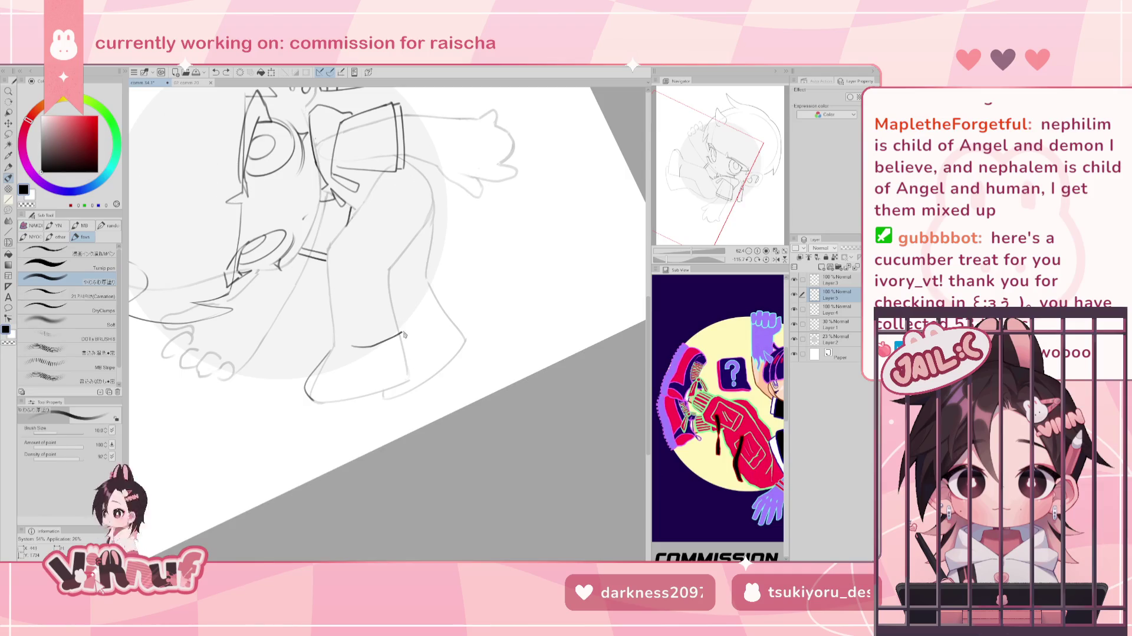
pyautogui.hotkey('ctrl', 'z')
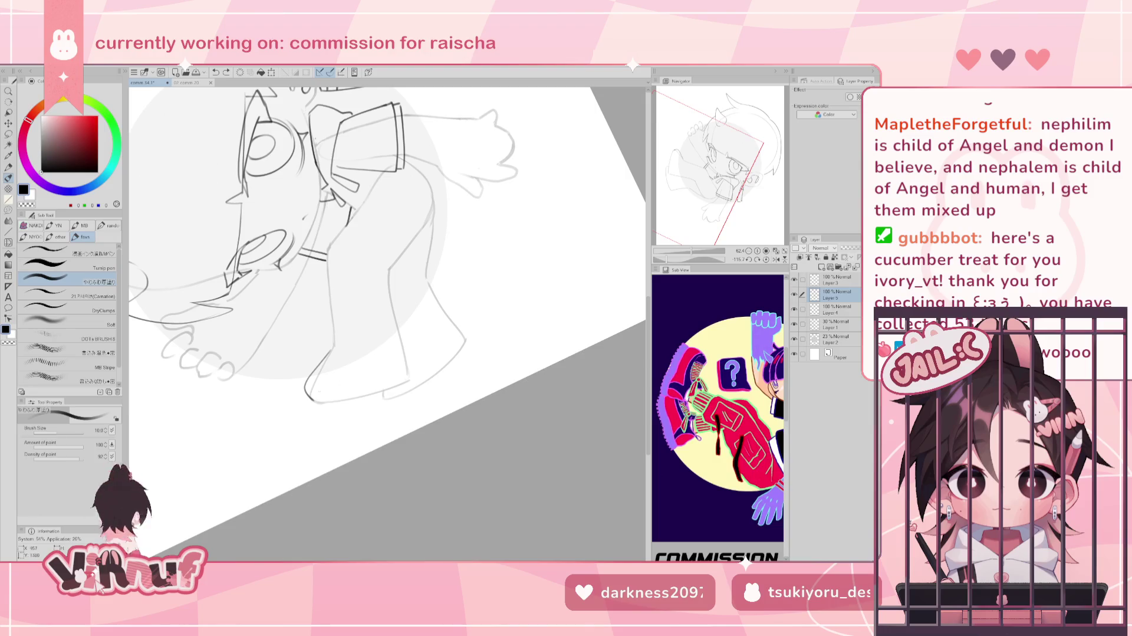
# Draw a line along the boot's bottom contour and keep it.
pyautogui.moveTo(322, 402); pyautogui.dragTo(337, 406)
pyautogui.hotkey('ctrl', 'z')
pyautogui.hotkey('ctrl', 'y')
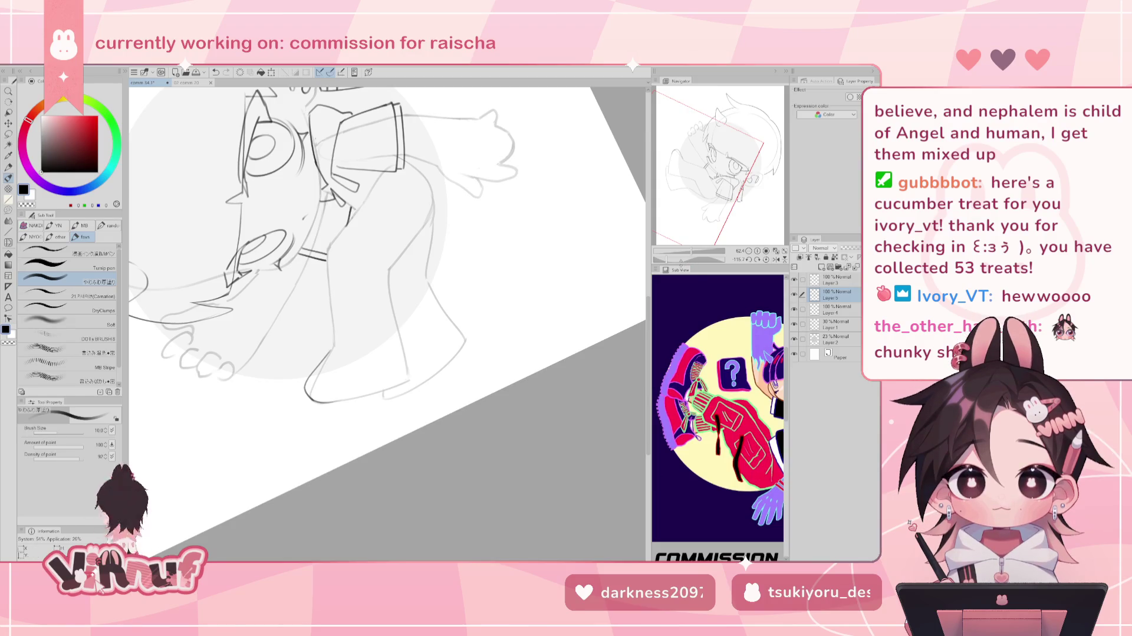
# Rotate the canvas to show face and legs, then attempt and undo the leg outline.
pyautogui.moveTo(413, 265); pyautogui.dragTo(319, 321)
pyautogui.hotkey('ctrl', 'z')
pyautogui.moveTo(308, 298); pyautogui.dragTo(334, 349)
pyautogui.hotkey('ctrl', 'z')
pyautogui.moveTo(304, 295)
pyautogui.mouseDown()
pyautogui.moveTo(339, 354)
pyautogui.moveTo(326, 333)
pyautogui.mouseUp()
pyautogui.hotkey('ctrl', 'z')
pyautogui.hotkey('ctrl', 'z')
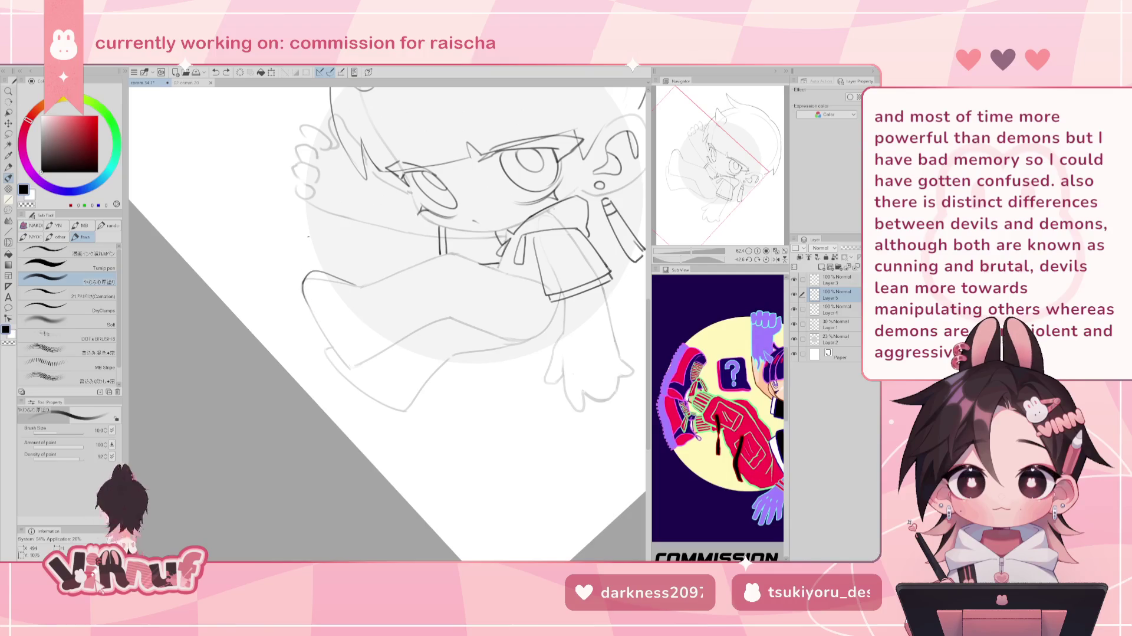
# Redraw the leg outline as one longer stroke down the leg.
pyautogui.hotkey('ctrl', 'z')
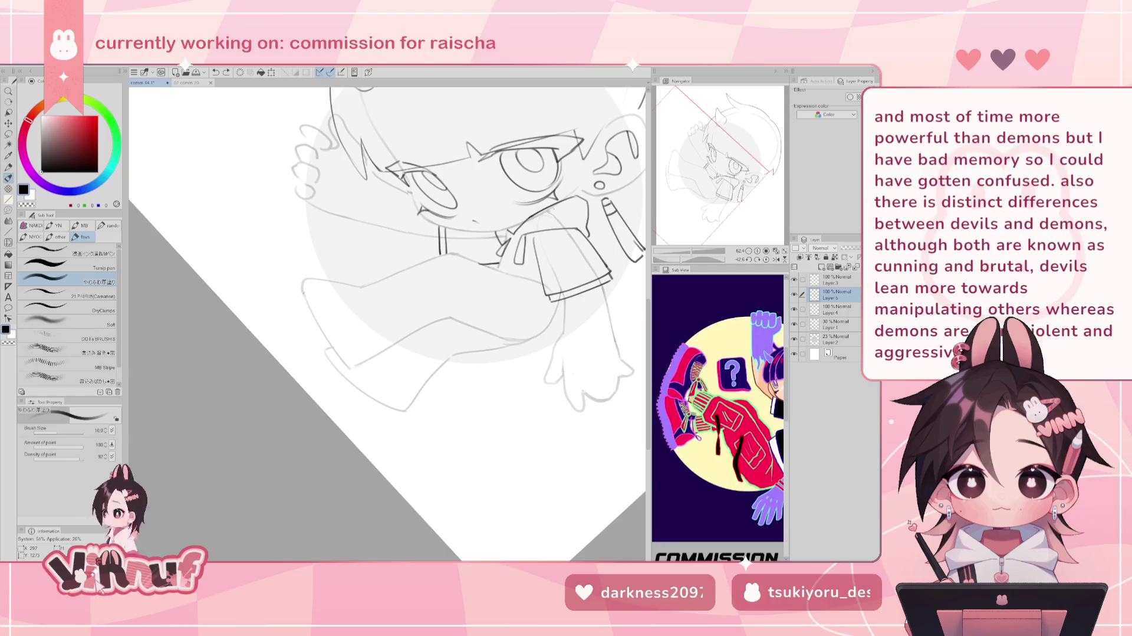
pyautogui.moveTo(307, 294); pyautogui.dragTo(335, 351)
pyautogui.hotkey('ctrl', 'z')
pyautogui.moveTo(303, 287); pyautogui.dragTo(354, 369)
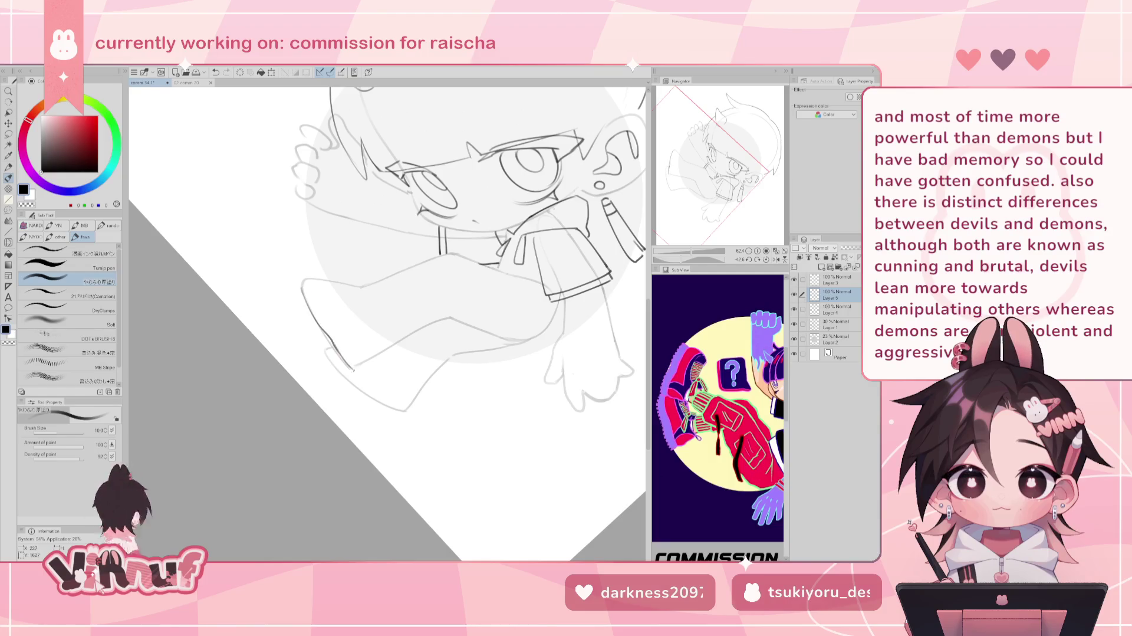
# Rotate the canvas to about -120° and trace a darker foot and boot outline.
pyautogui.click(767, 260)
pyautogui.moveTo(690, 260)
pyautogui.mouseDown()
pyautogui.moveTo(666, 259)
pyautogui.moveTo(672, 234)
pyautogui.mouseUp()
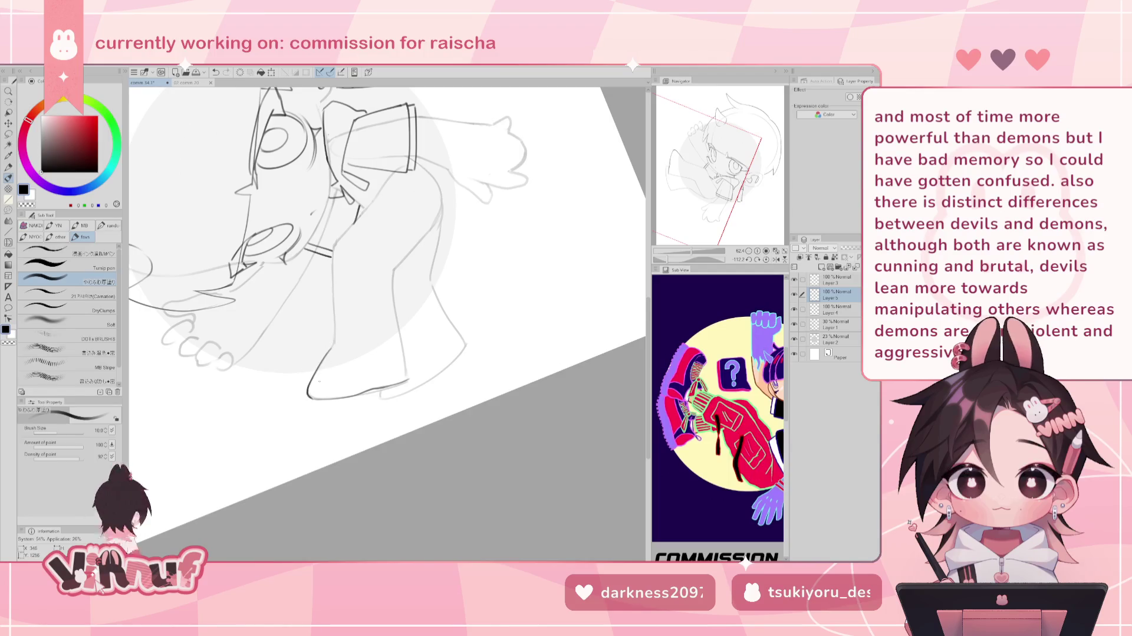
pyautogui.moveTo(332, 349); pyautogui.dragTo(307, 396)
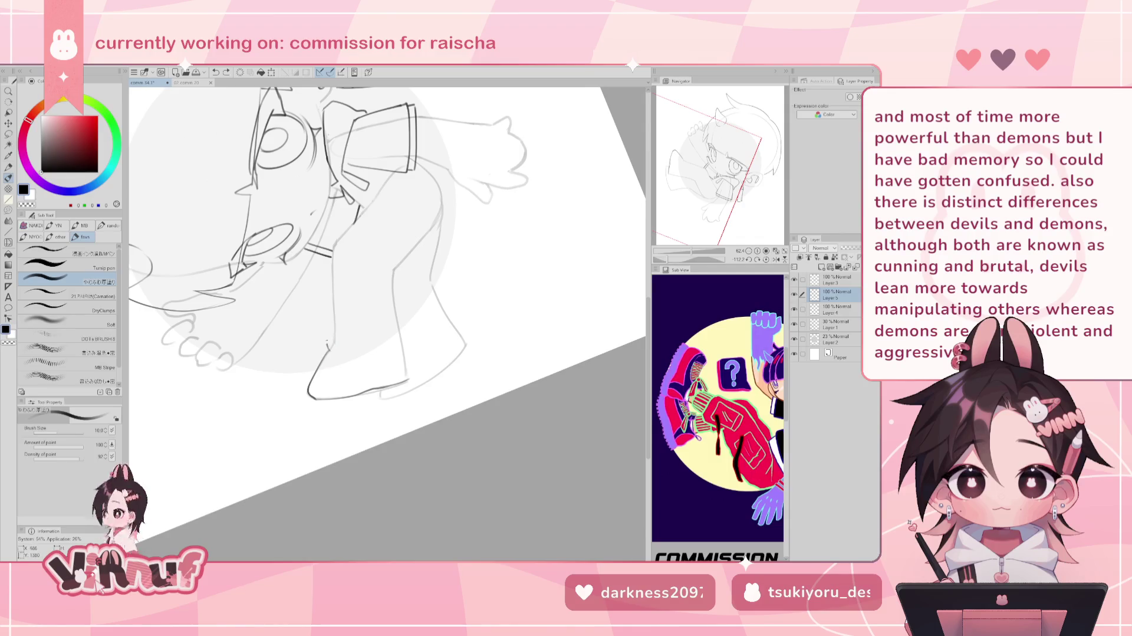
pyautogui.moveTo(327, 348)
pyautogui.mouseDown()
pyautogui.moveTo(353, 333)
pyautogui.moveTo(326, 348)
pyautogui.moveTo(359, 346)
pyautogui.moveTo(341, 325)
pyautogui.moveTo(363, 348)
pyautogui.mouseUp()
pyautogui.hotkey('ctrl', 'z')
pyautogui.hotkey('ctrl', 'z')
pyautogui.hotkey('ctrl', 'z')
pyautogui.hotkey('ctrl', 'z')
pyautogui.hotkey('ctrl', 'z')
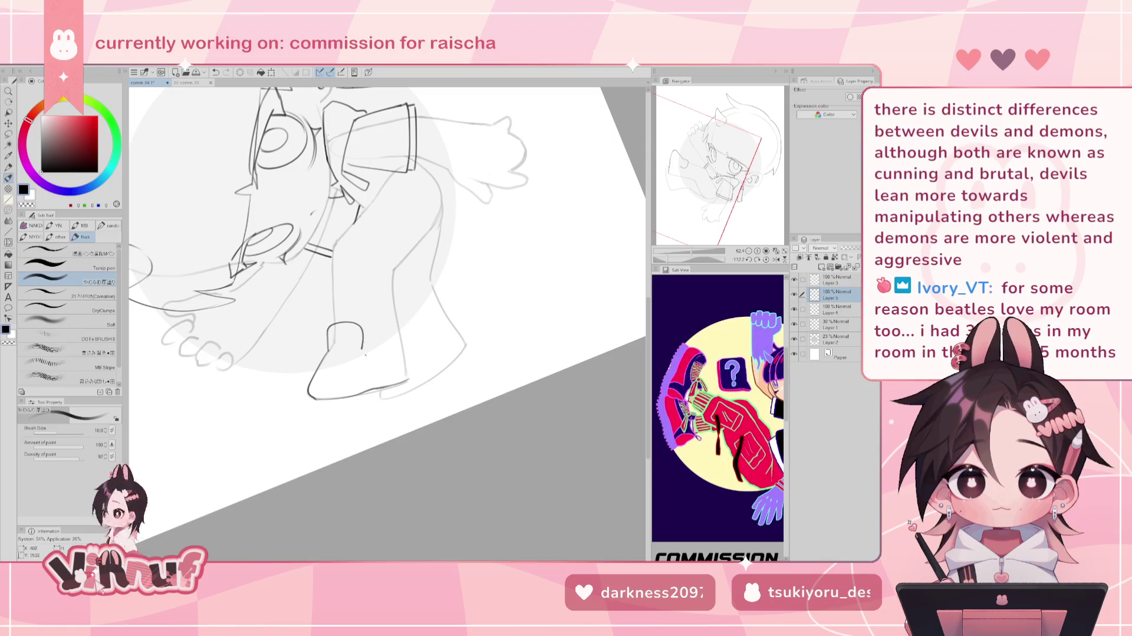
pyautogui.hotkey('ctrl', 'z')
pyautogui.moveTo(328, 351)
pyautogui.mouseDown()
pyautogui.moveTo(404, 341)
pyautogui.moveTo(408, 355)
pyautogui.mouseUp()
pyautogui.hotkey('ctrl', 'z')
pyautogui.hotkey('ctrl', 'z')
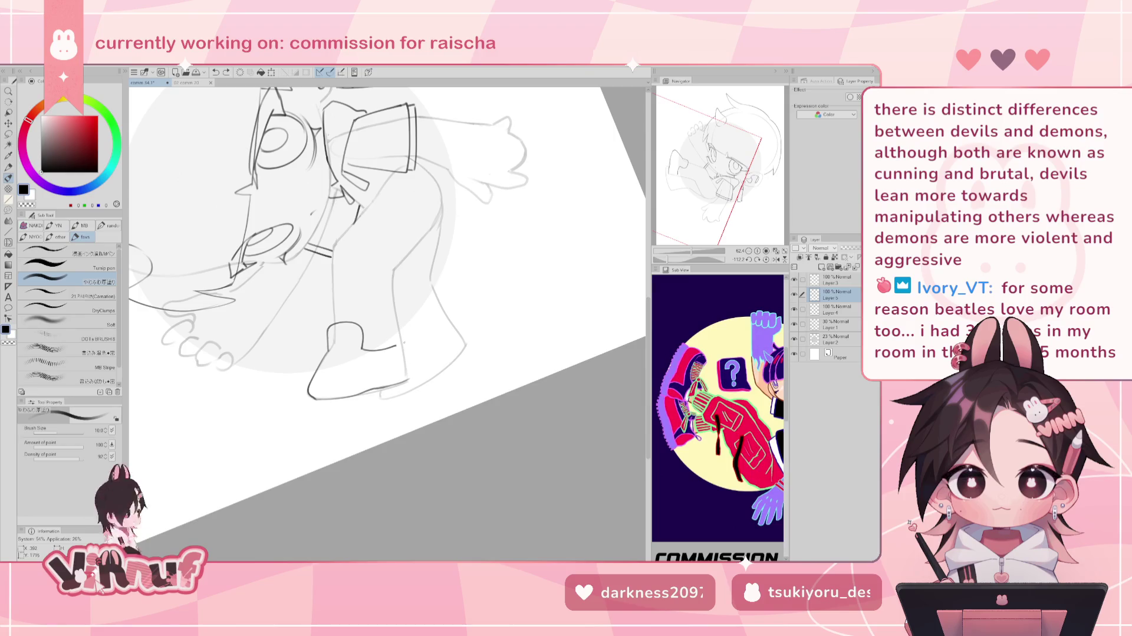
# Try and discard strokes for the boot's right side, then turn the canvas back toward the boot.
pyautogui.moveTo(404, 342); pyautogui.dragTo(411, 378)
pyautogui.hotkey('ctrl', 'z')
pyautogui.hotkey('ctrl', 'z')
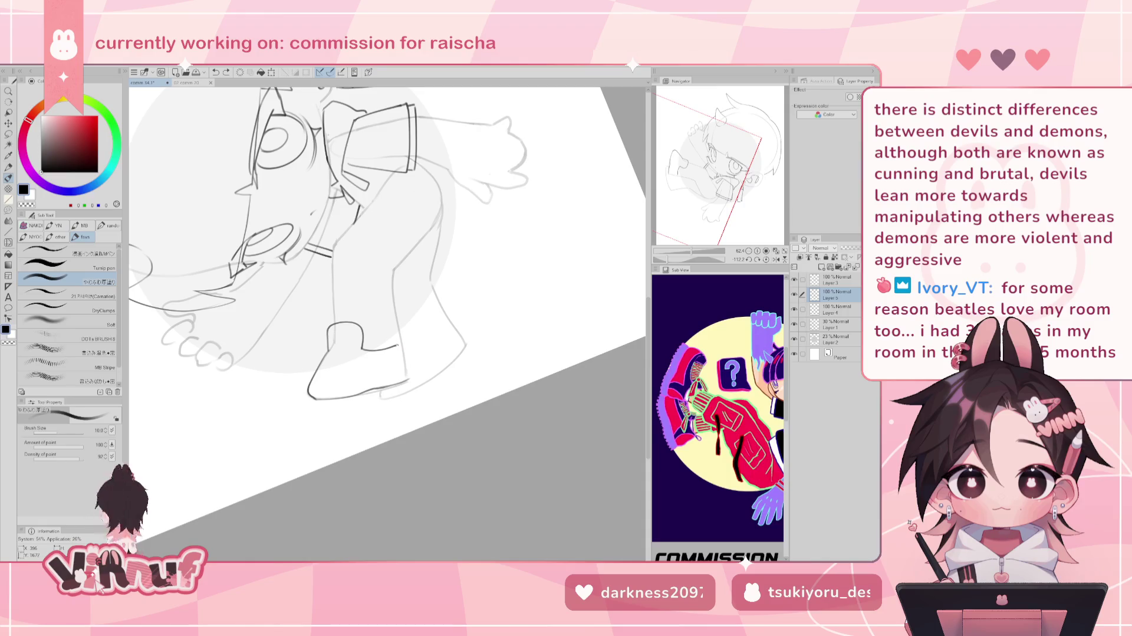
pyautogui.hotkey('ctrl', 'z')
pyautogui.hotkey('ctrl', 'z')
pyautogui.moveTo(398, 347)
pyautogui.mouseDown()
pyautogui.moveTo(407, 342)
pyautogui.moveTo(411, 378)
pyautogui.mouseUp()
pyautogui.hotkey('ctrl', 'z')
pyautogui.press('@')
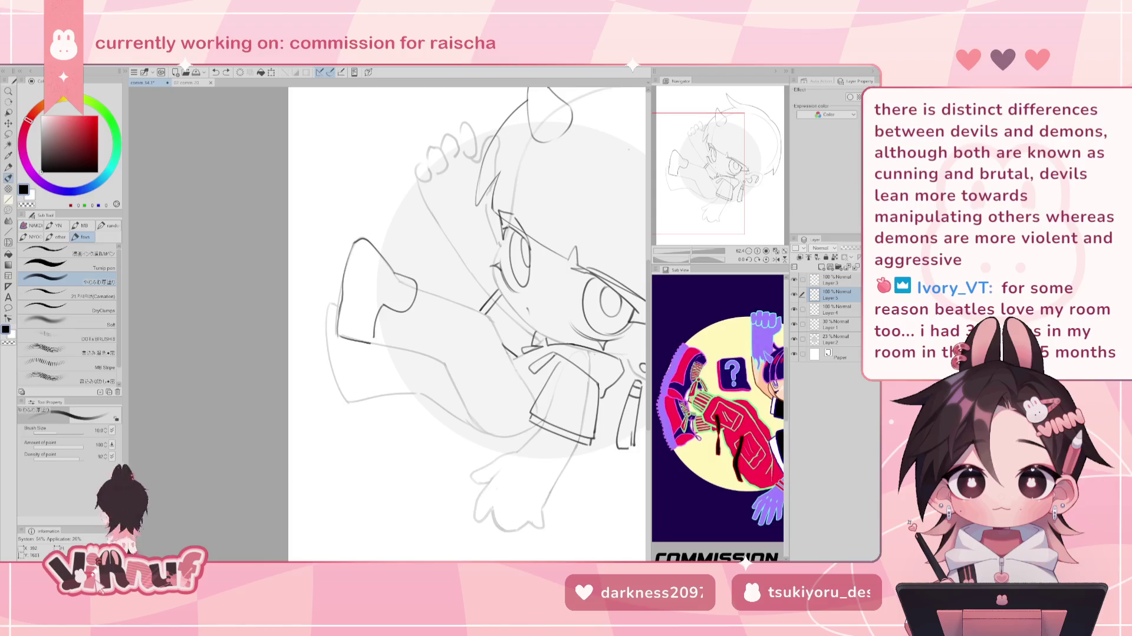
pyautogui.moveTo(689, 260)
pyautogui.mouseDown()
pyautogui.moveTo(671, 259)
pyautogui.moveTo(683, 261)
pyautogui.mouseUp()
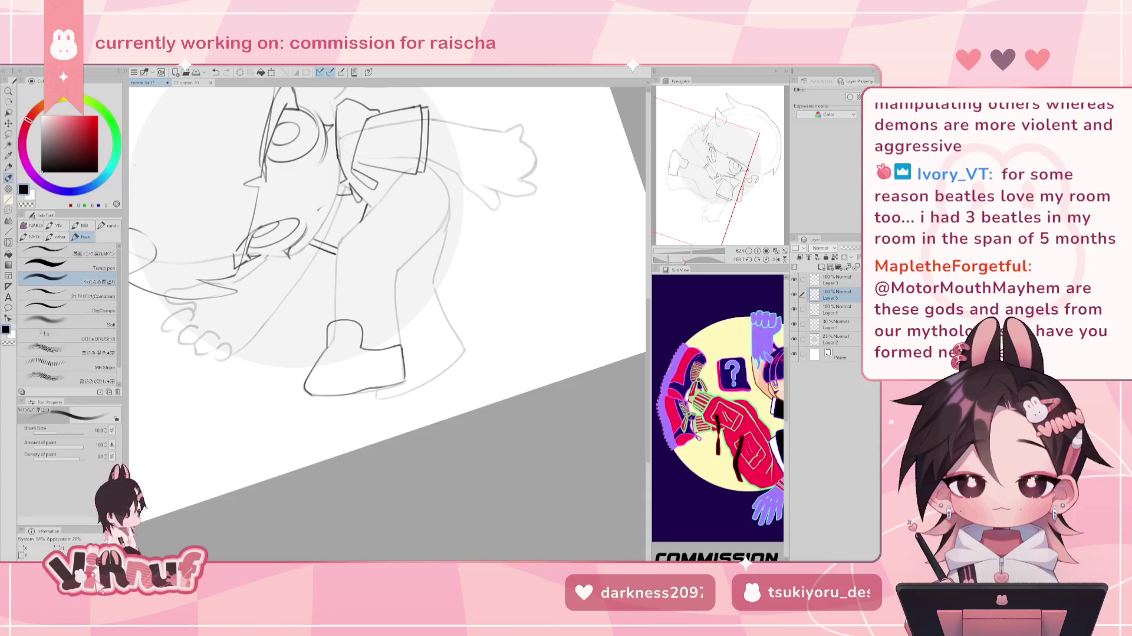